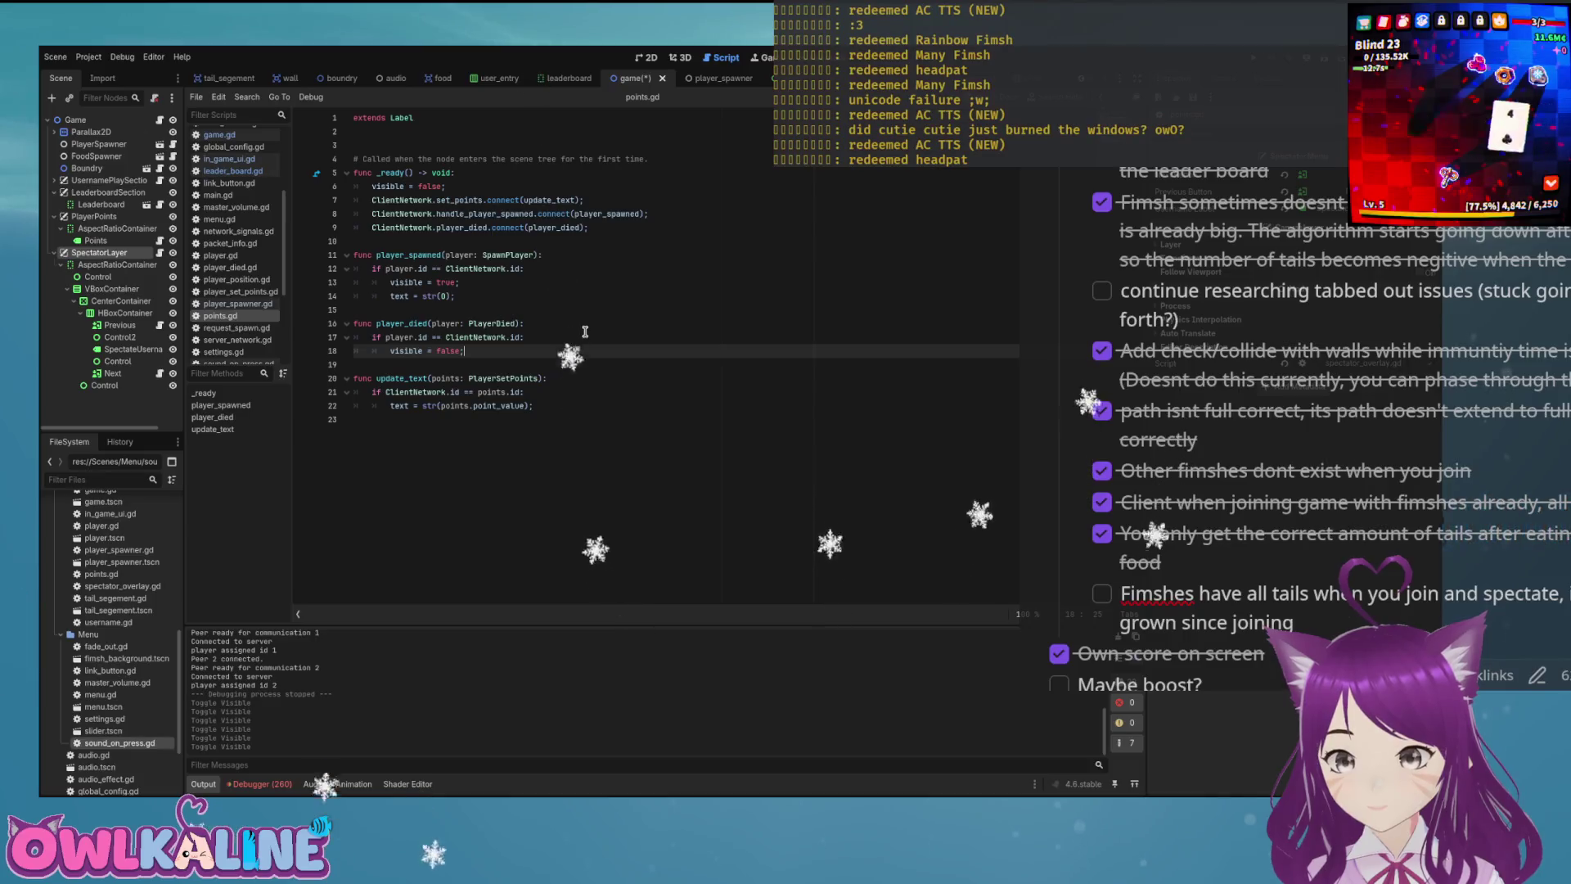
# - Open game.gd and scroll through its spectator code
pyautogui.click(161, 121)
pyautogui.scroll(-5, 527, 281)
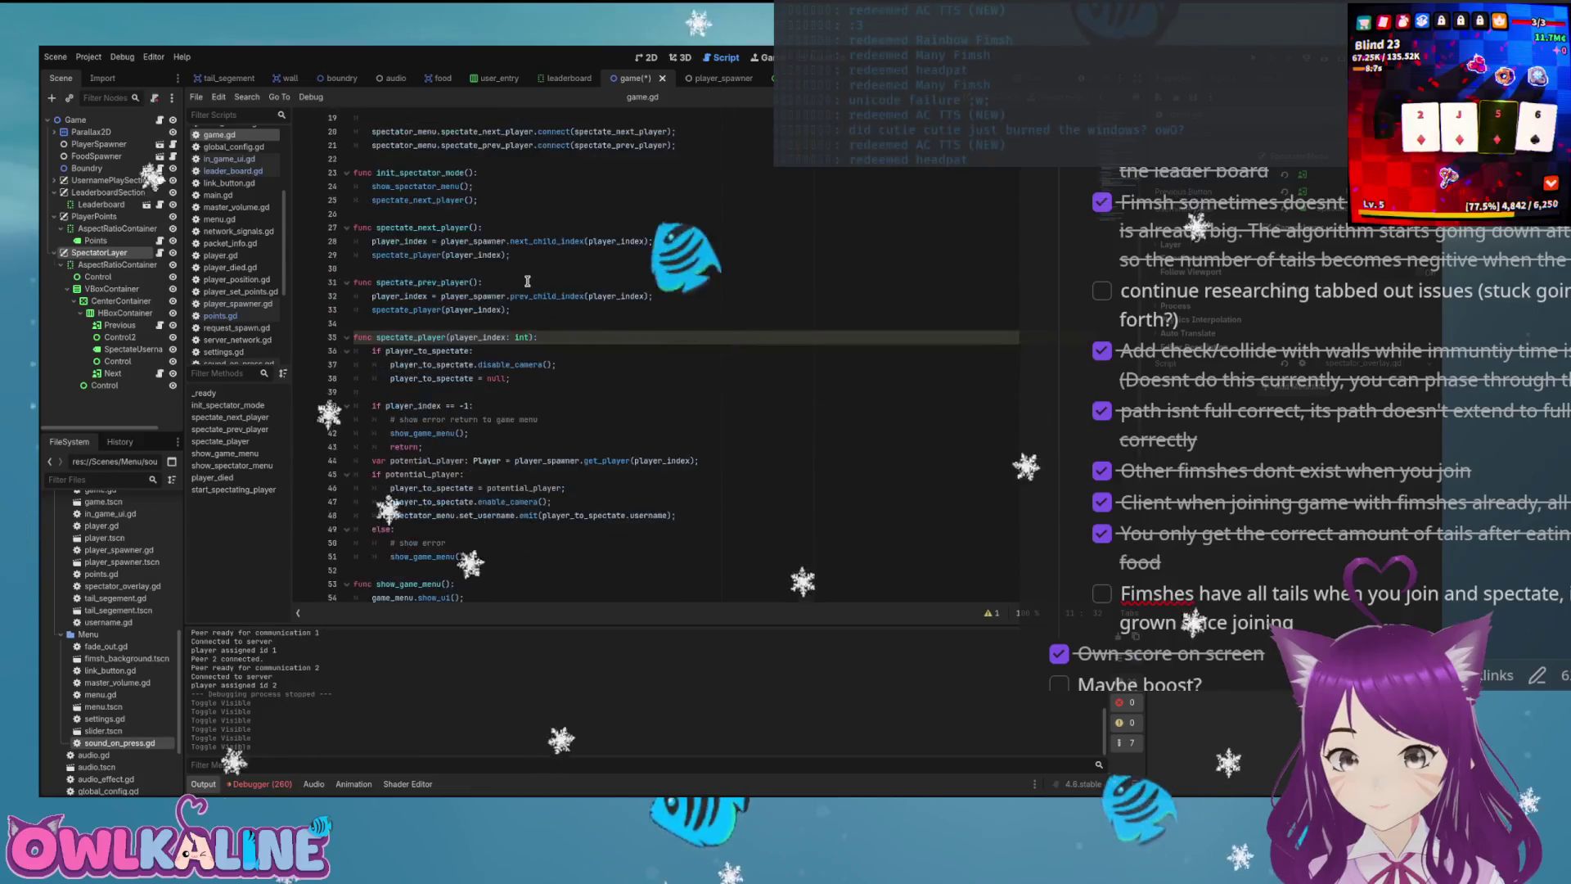
pyautogui.scroll(-4, 527, 281)
pyautogui.scroll(10, 559, 305)
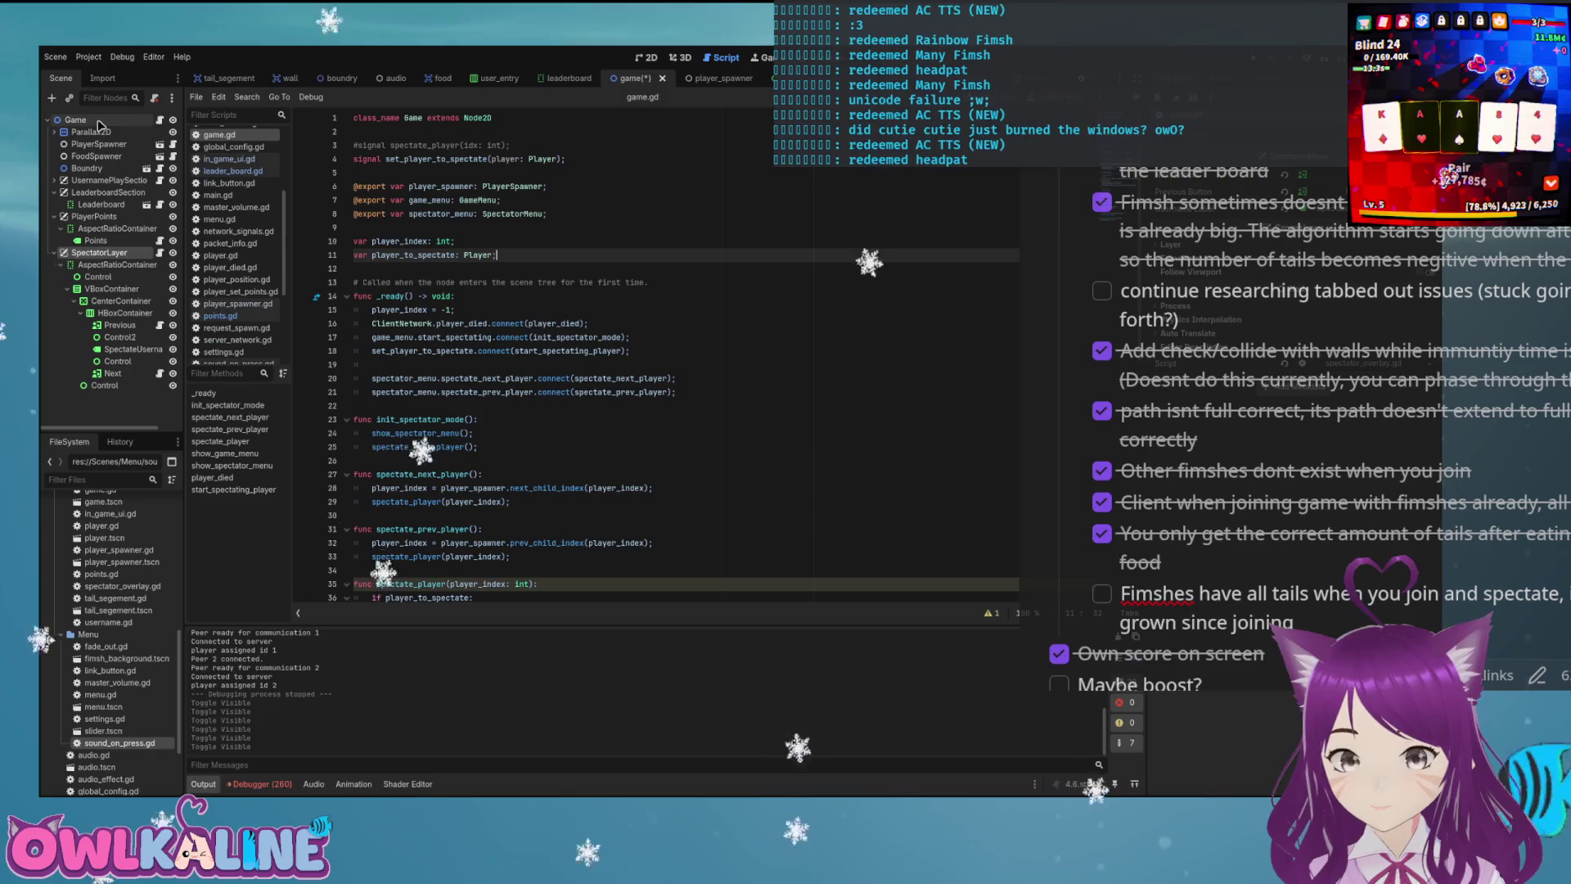
# - Compare points.gd's update_text function with the game.gd script and its root Game node
pyautogui.click(220, 315)
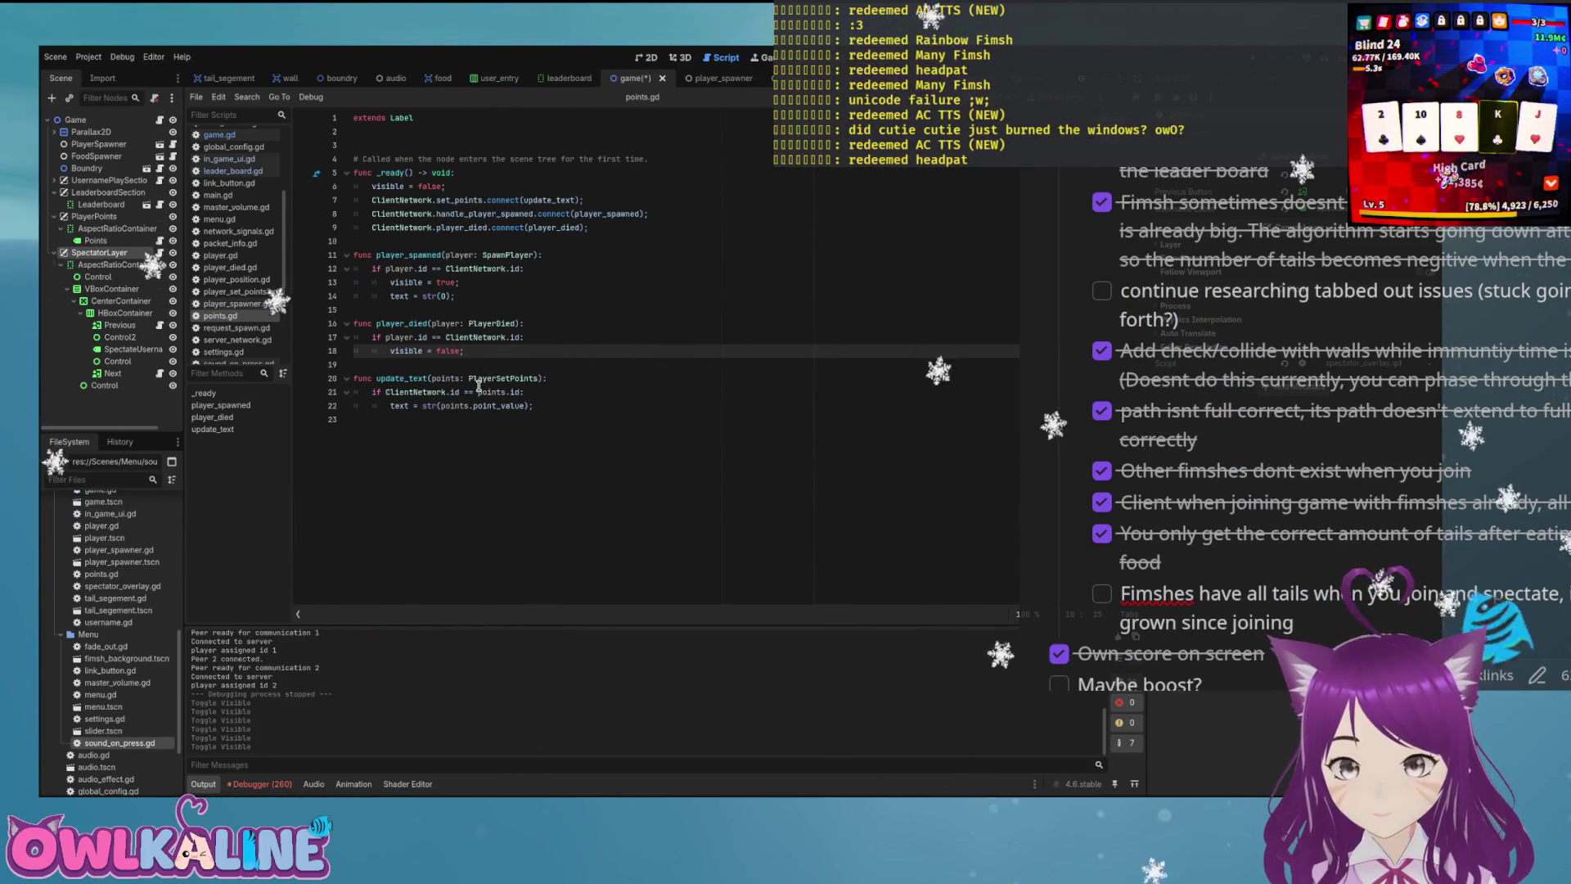
pyautogui.moveTo(424, 406); pyautogui.dragTo(358, 379)
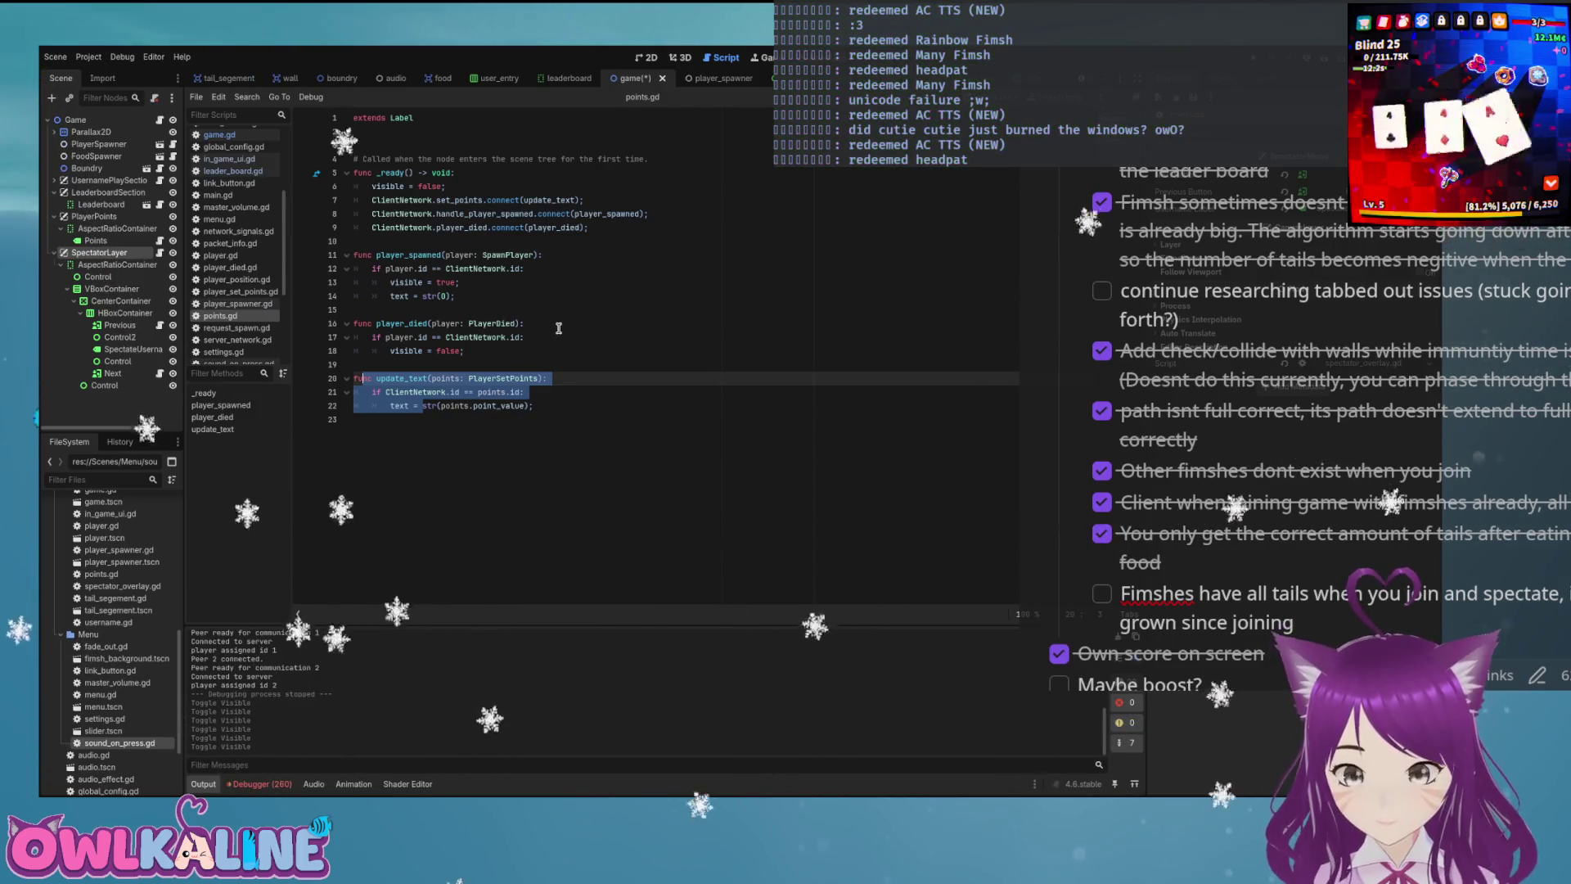
pyautogui.click(219, 135)
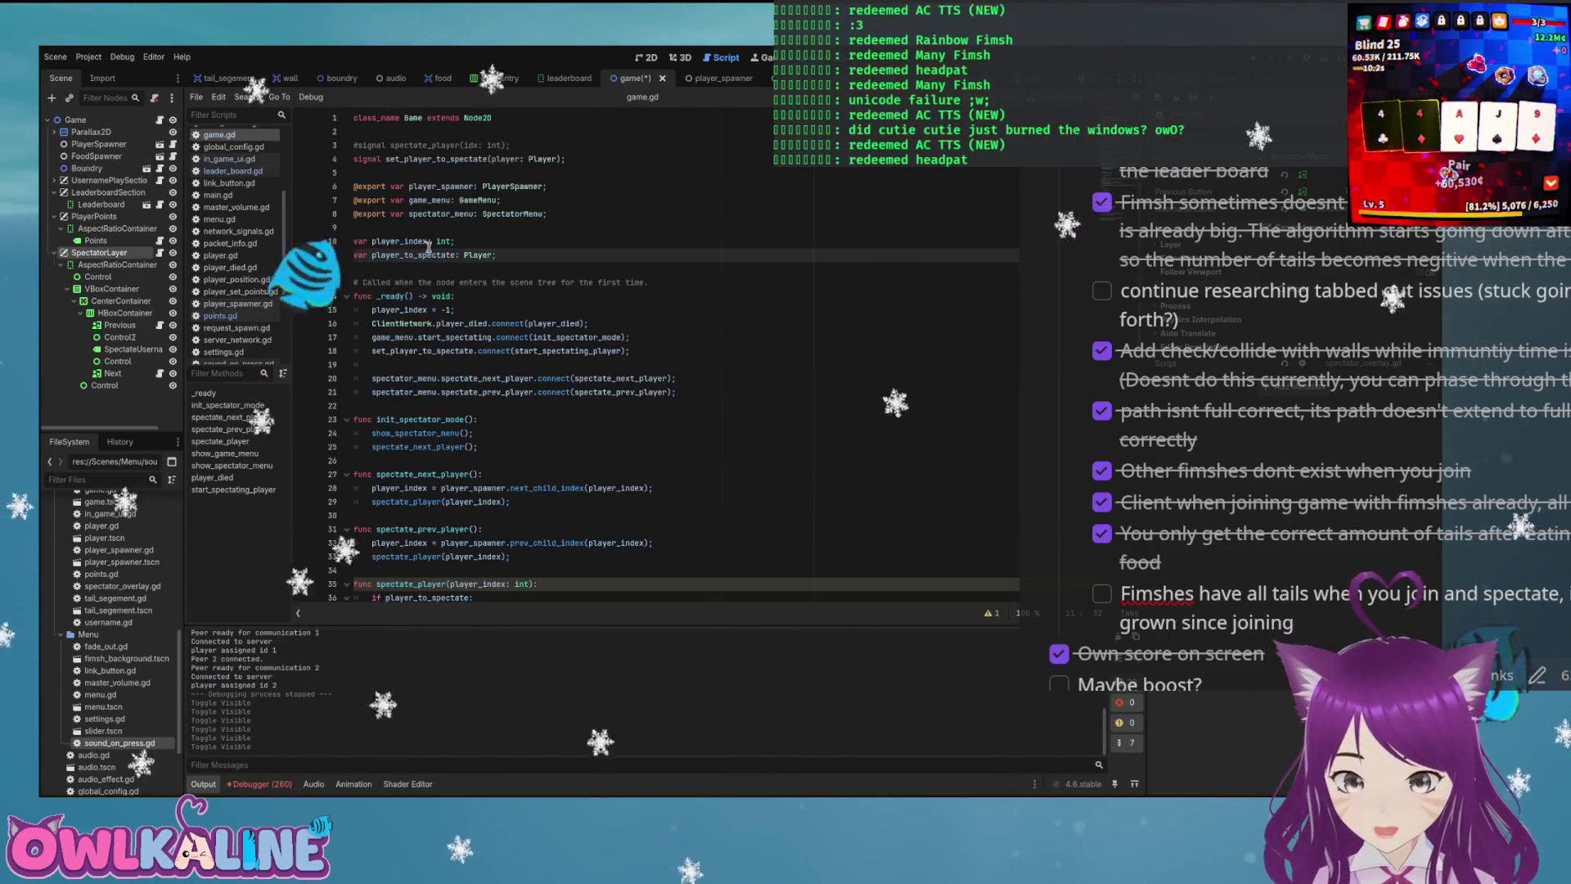
pyautogui.click(483, 282)
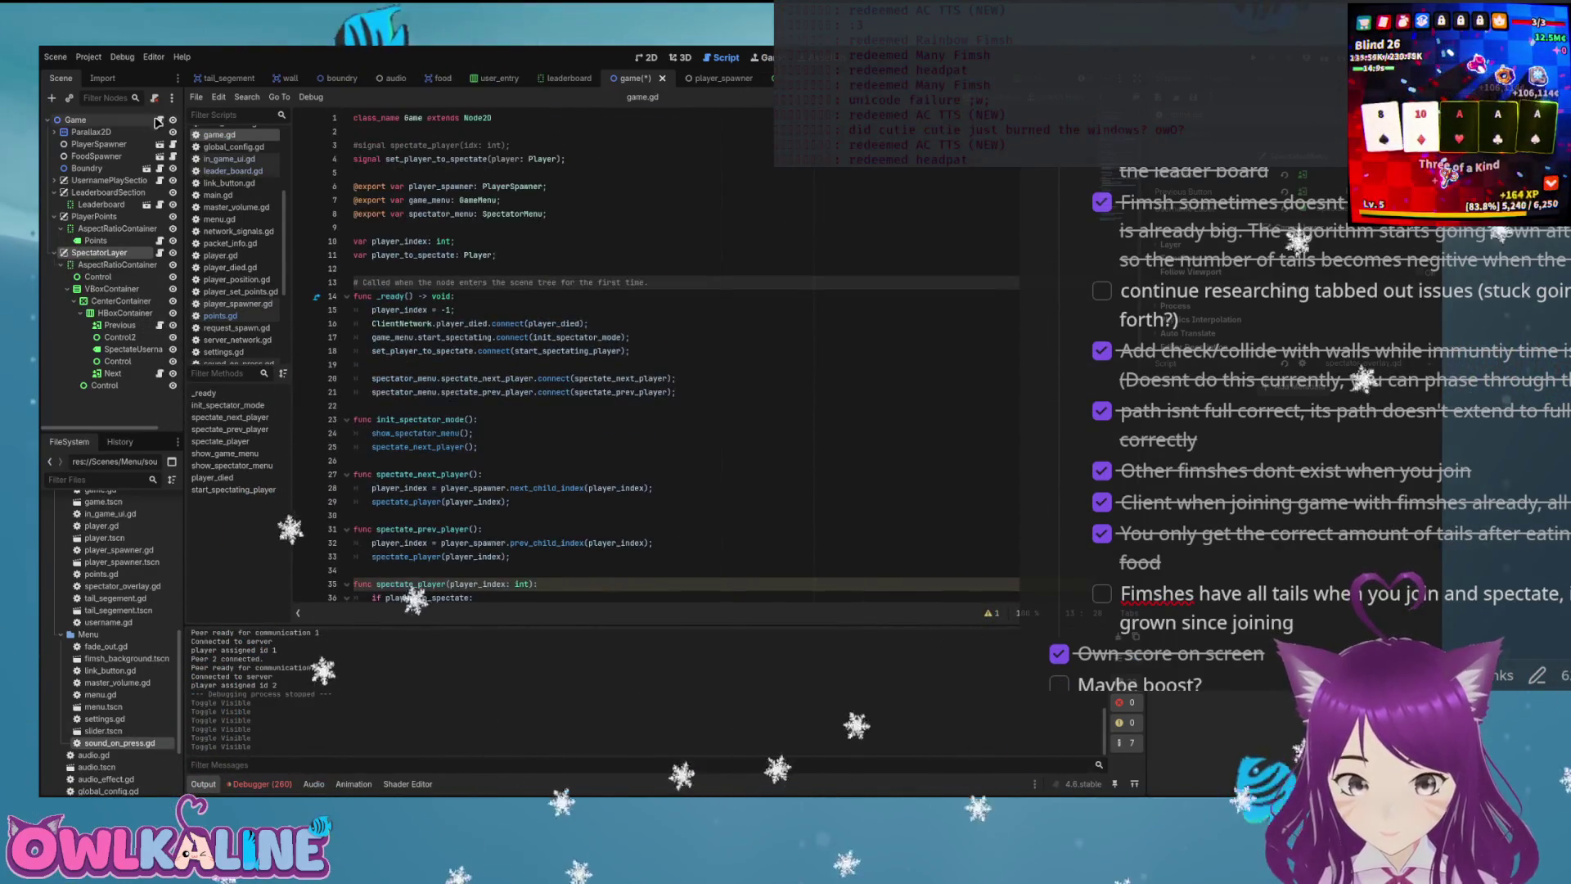
pyautogui.click(158, 121)
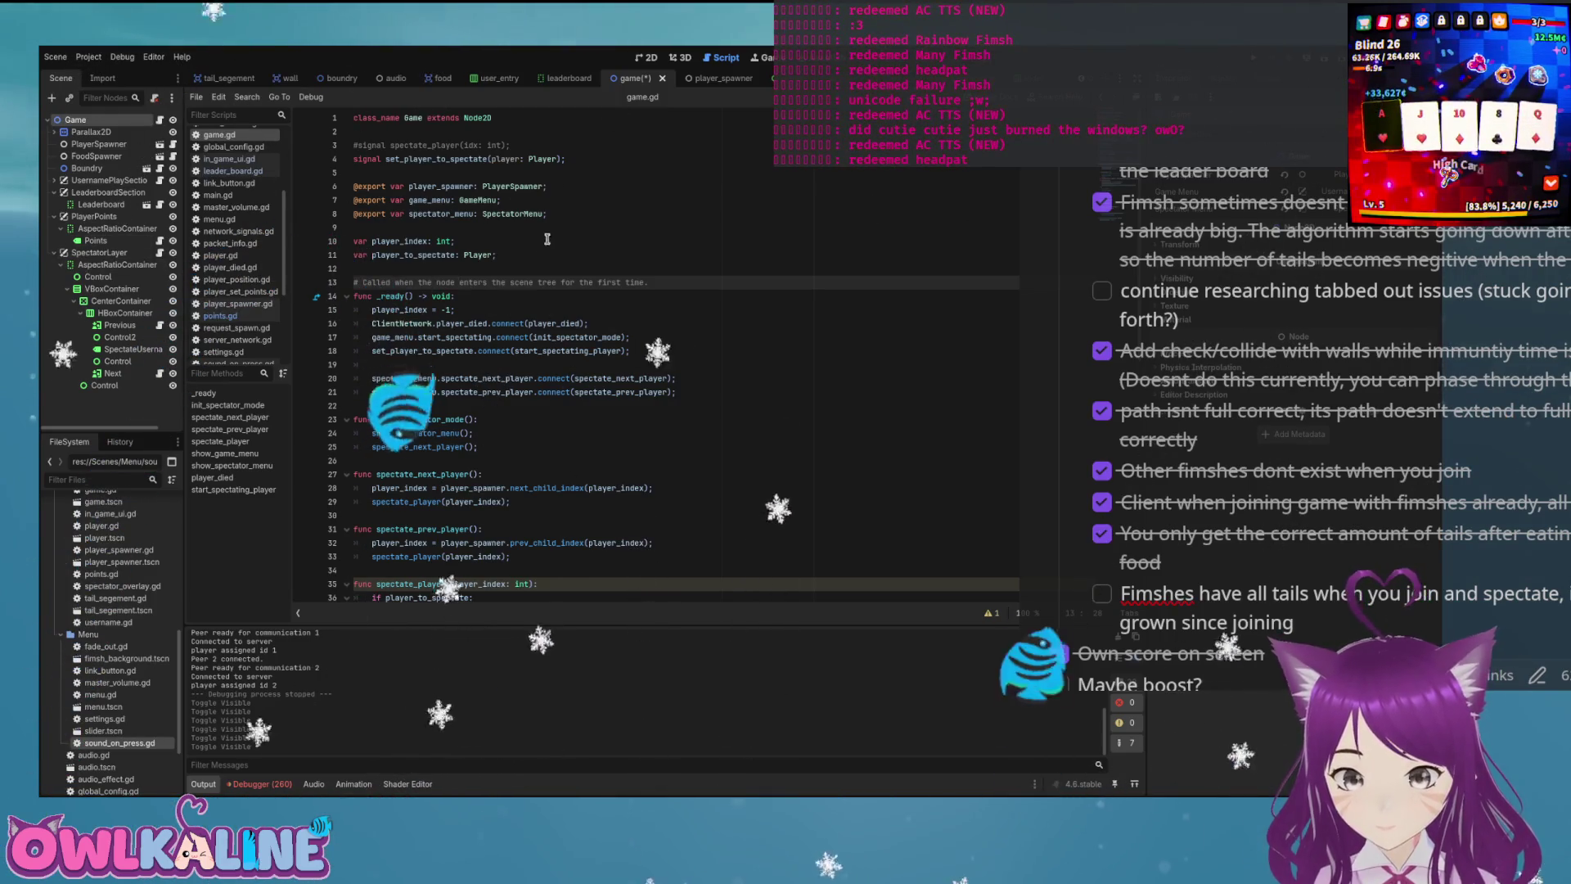
pyautogui.click(573, 213)
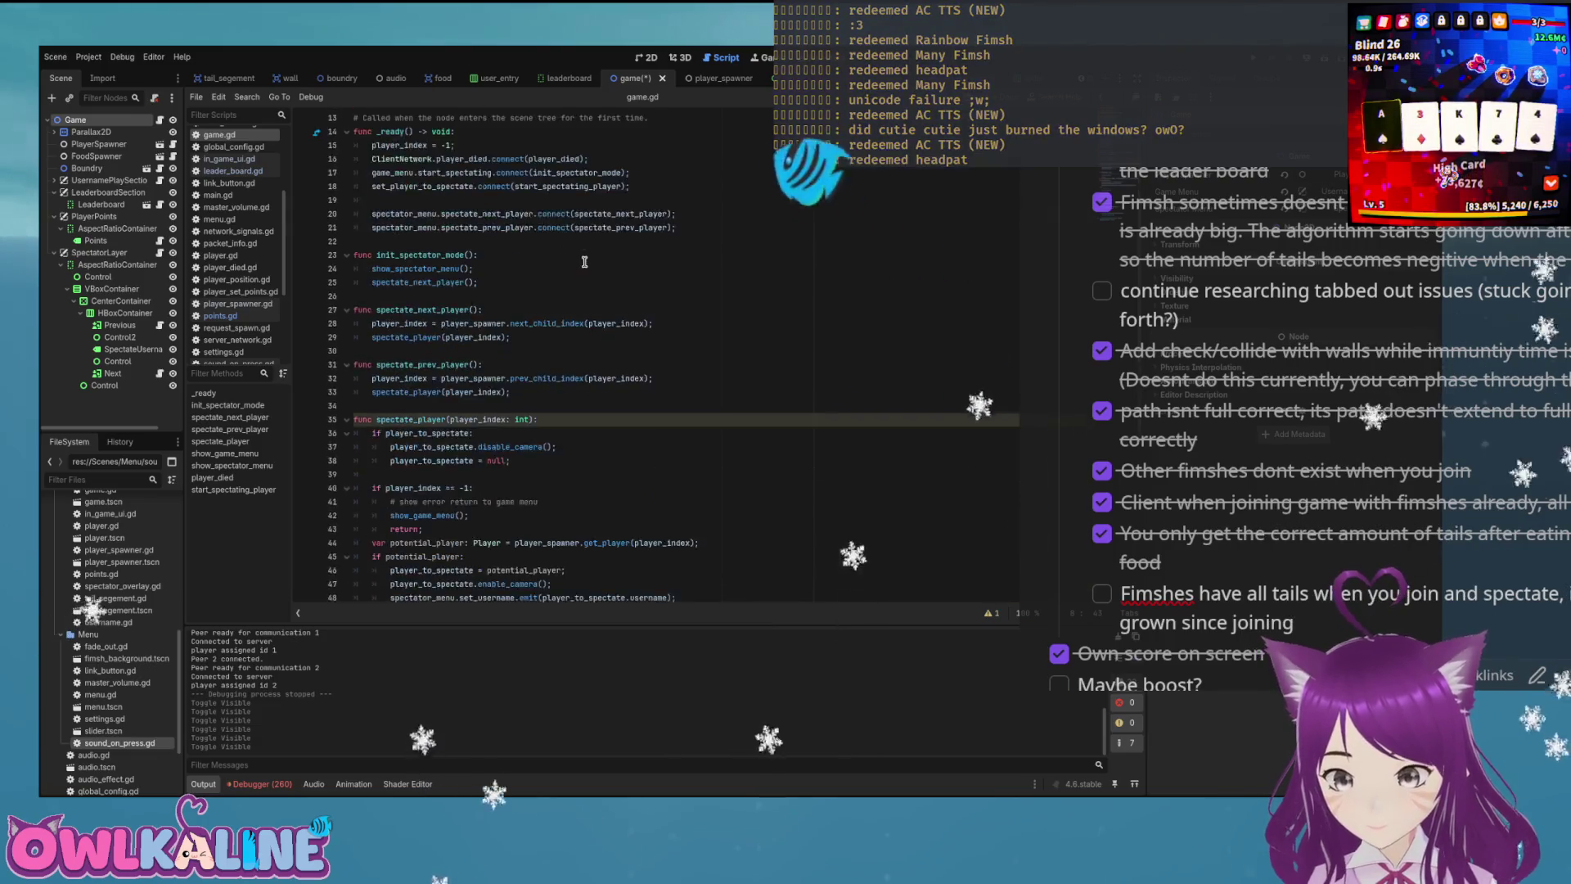
pyautogui.press('Return')
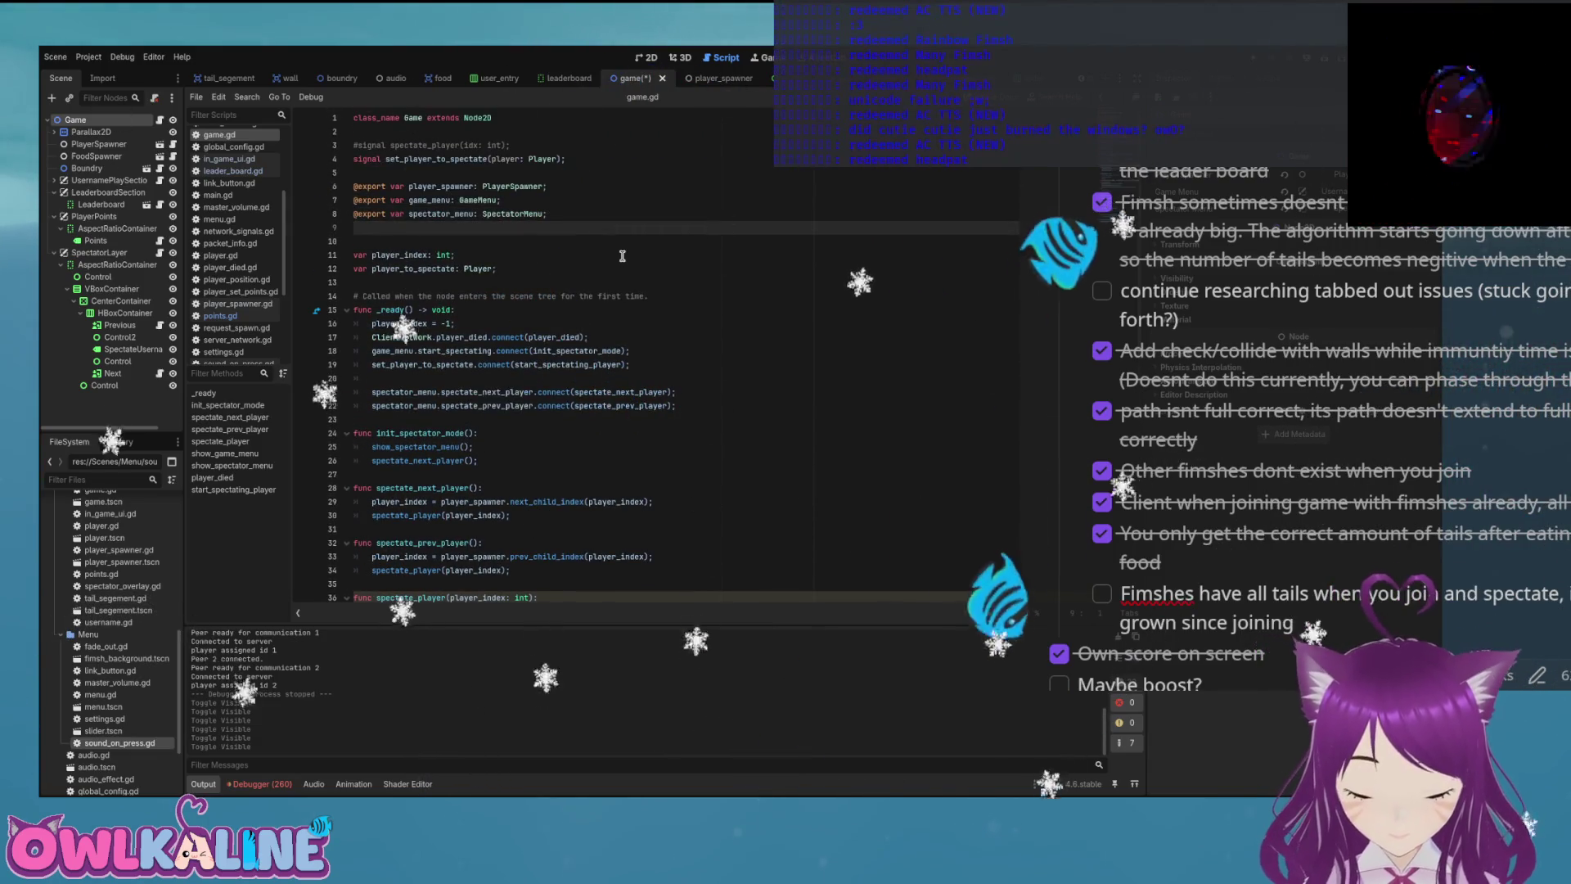
pyautogui.write('@export var')
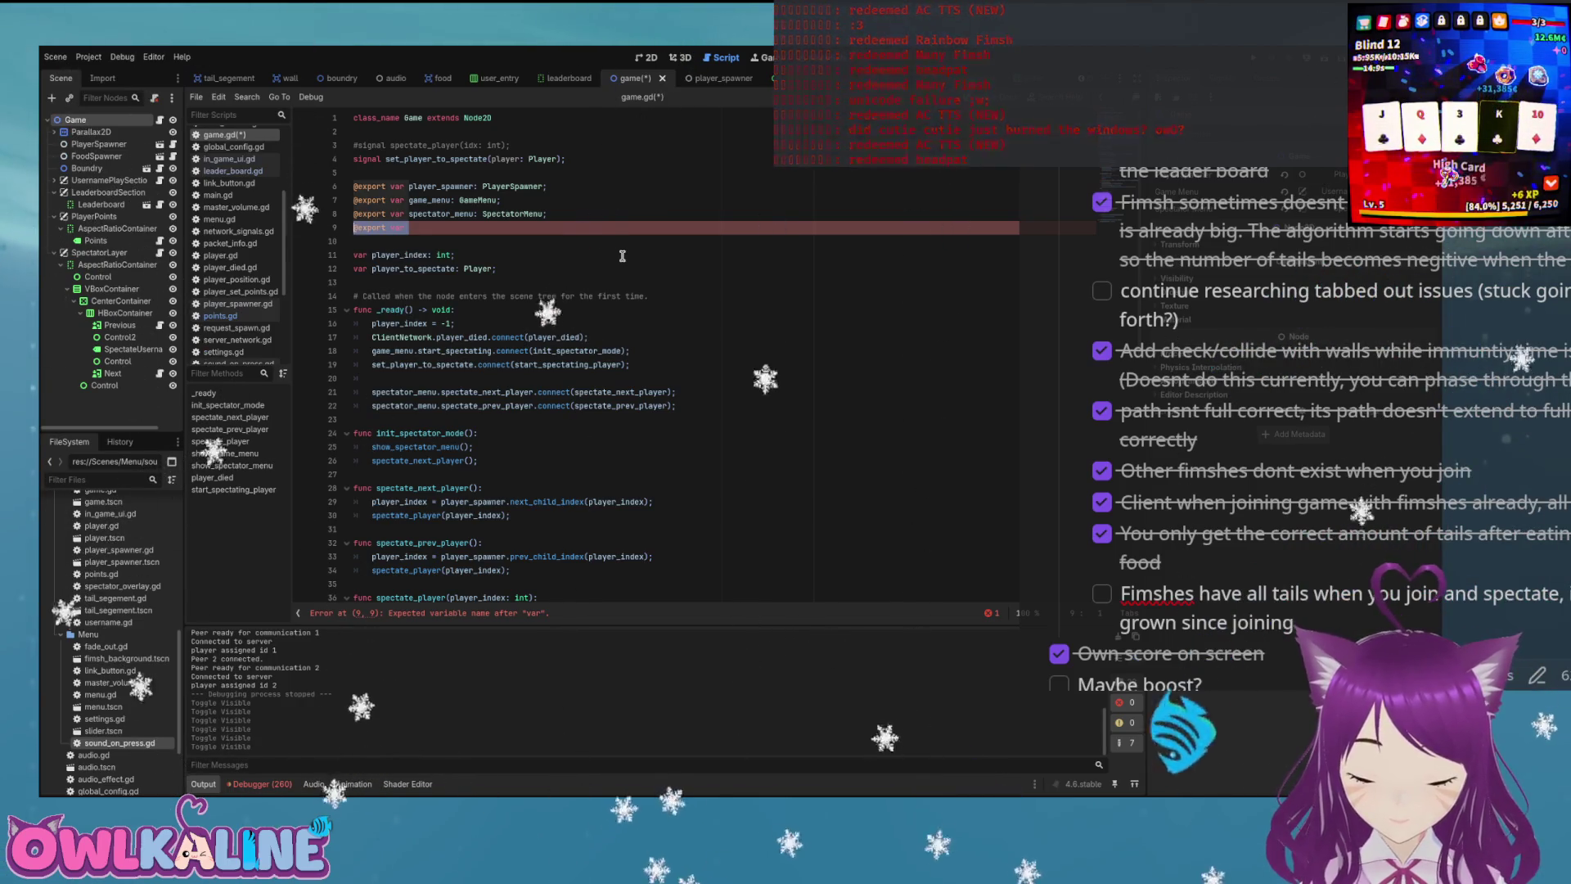
pyautogui.press('BackSpace')
pyautogui.press('BackSpace')
pyautogui.hotkey('ctrl', 's')
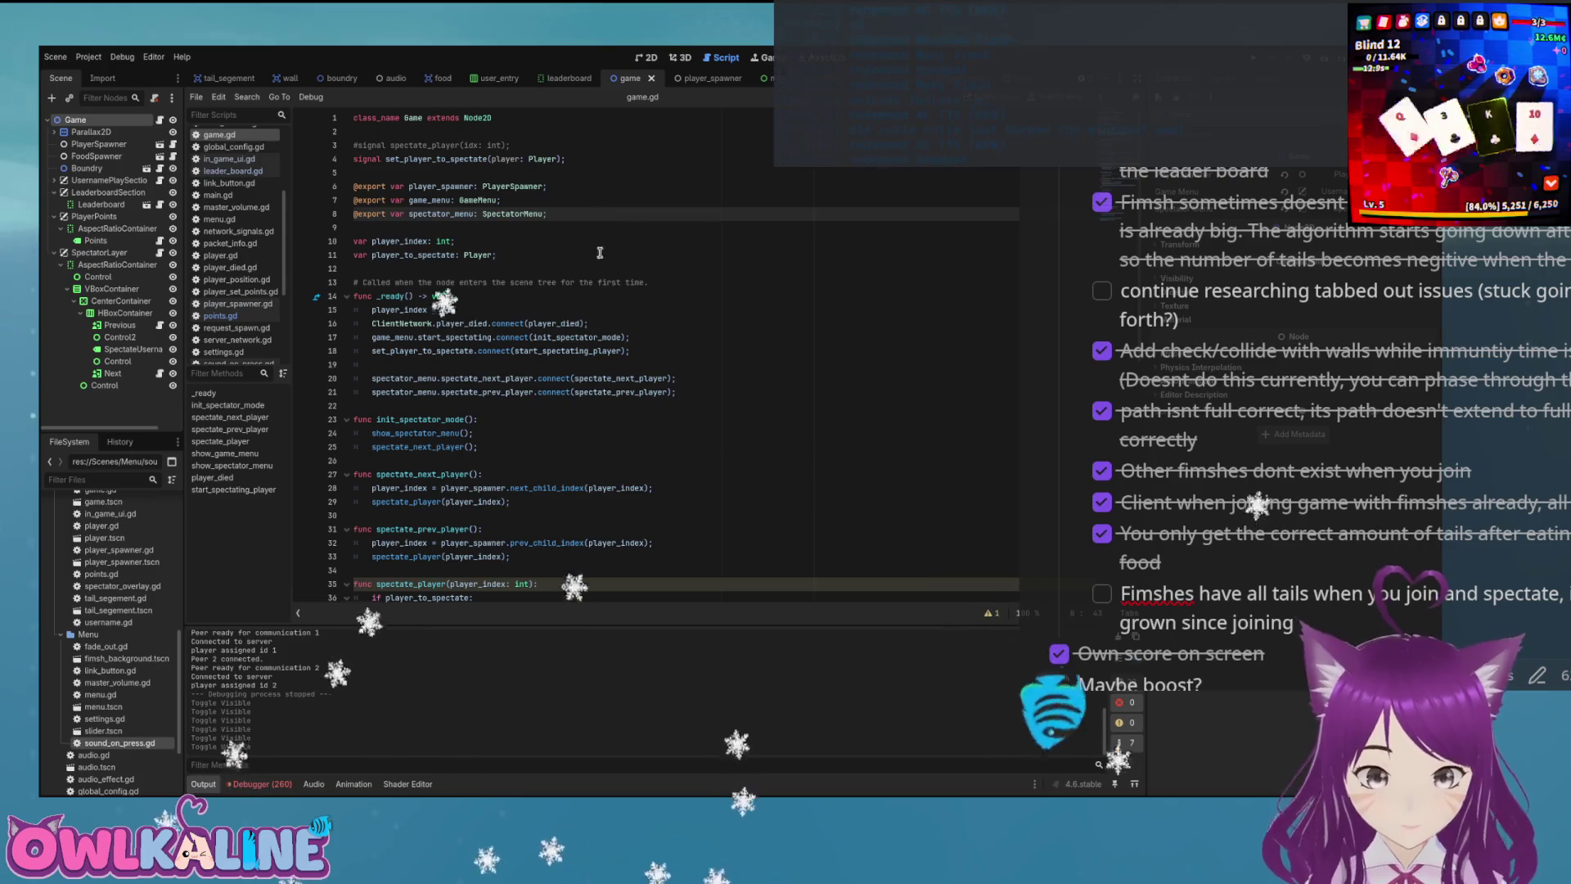
pyautogui.click(161, 241)
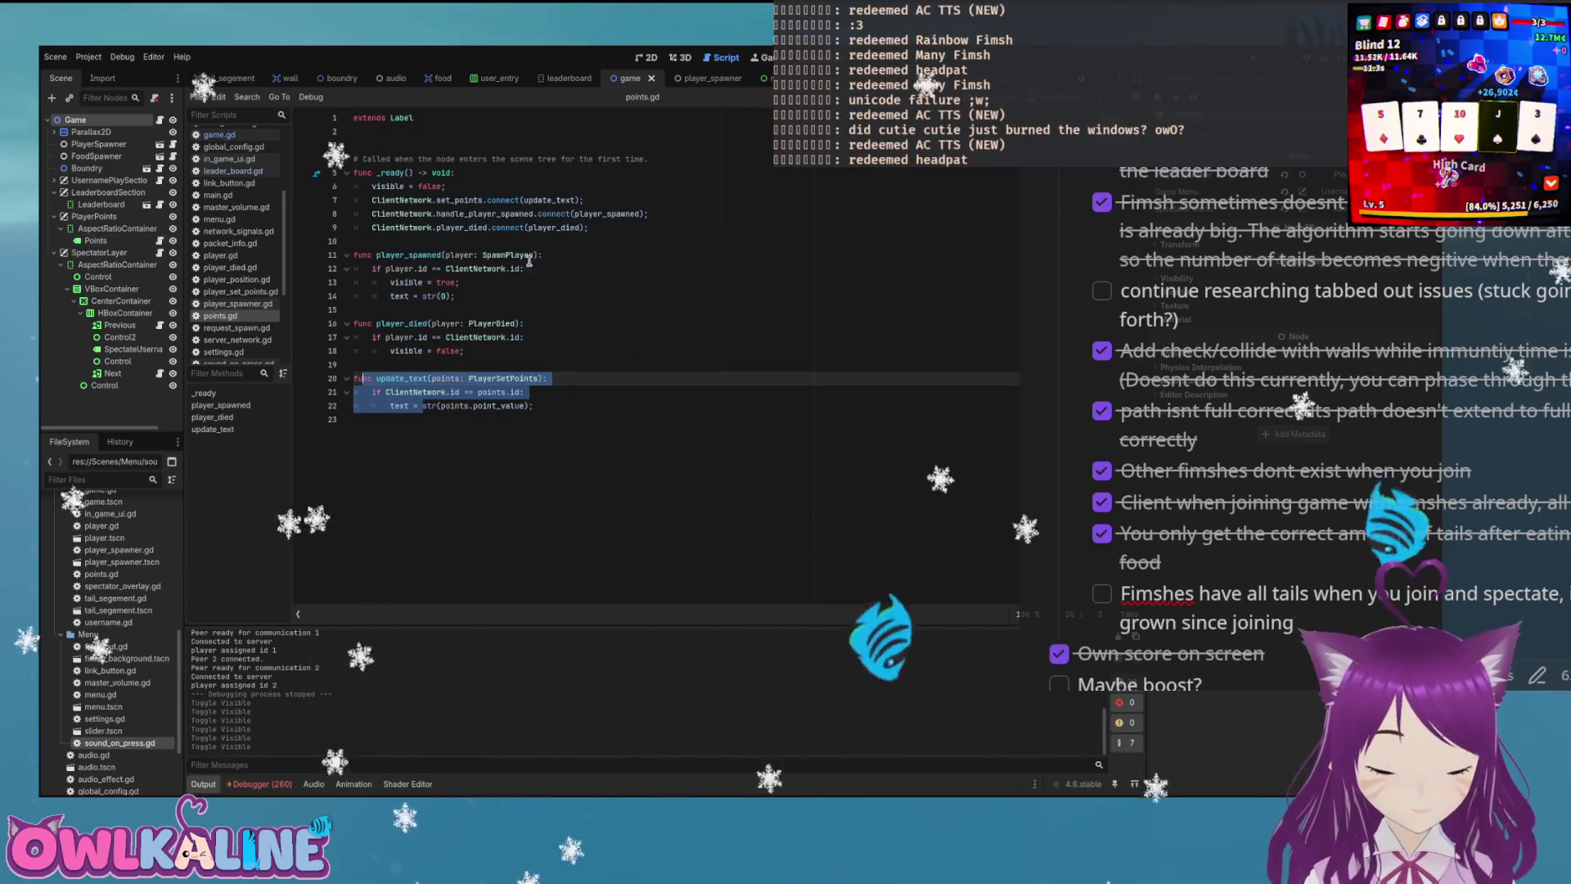
pyautogui.click(400, 144)
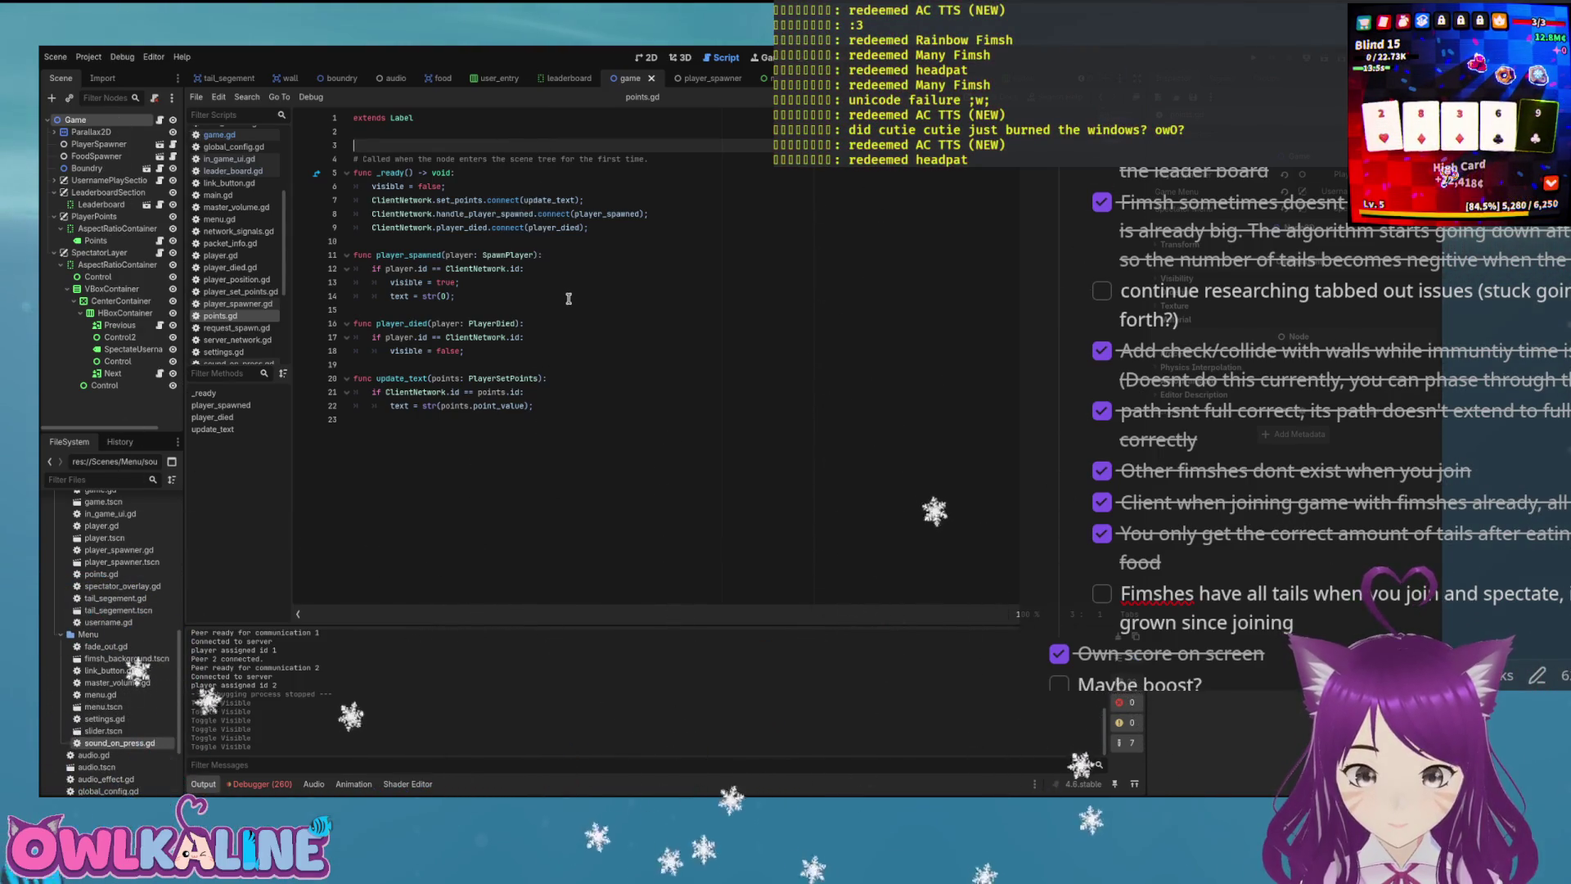
# - Declare signal show_points(idx: int) under extends Label and save
pyautogui.press('Return')
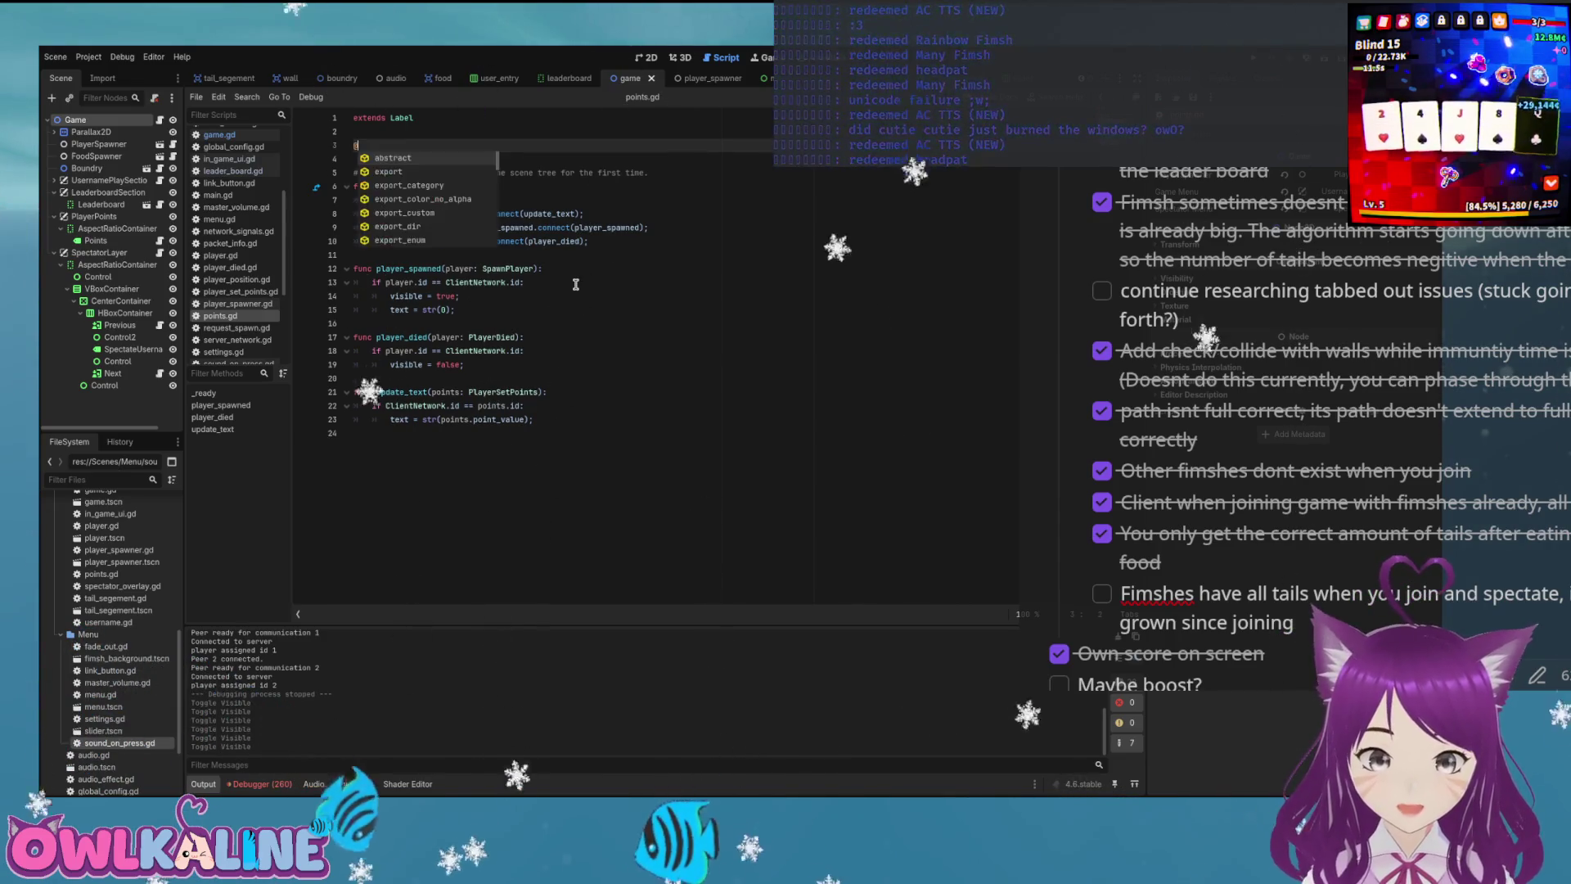
pyautogui.write('al show_points(')
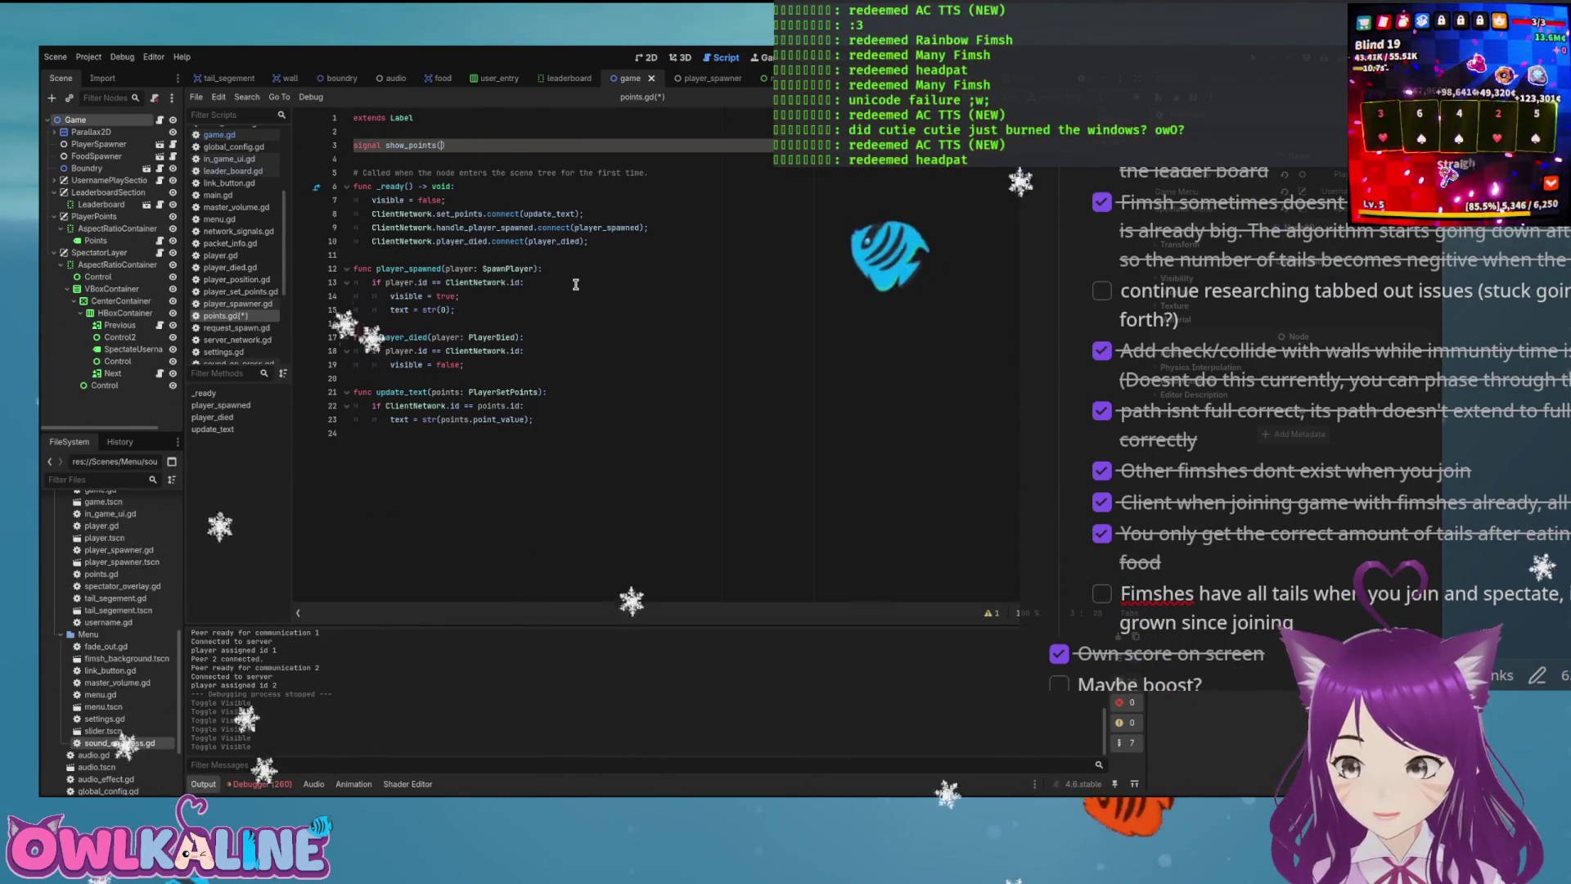
pyautogui.write('idx')
pyautogui.write(':i')
pyautogui.write(' int')
pyautogui.hotkey('ctrl', 's')
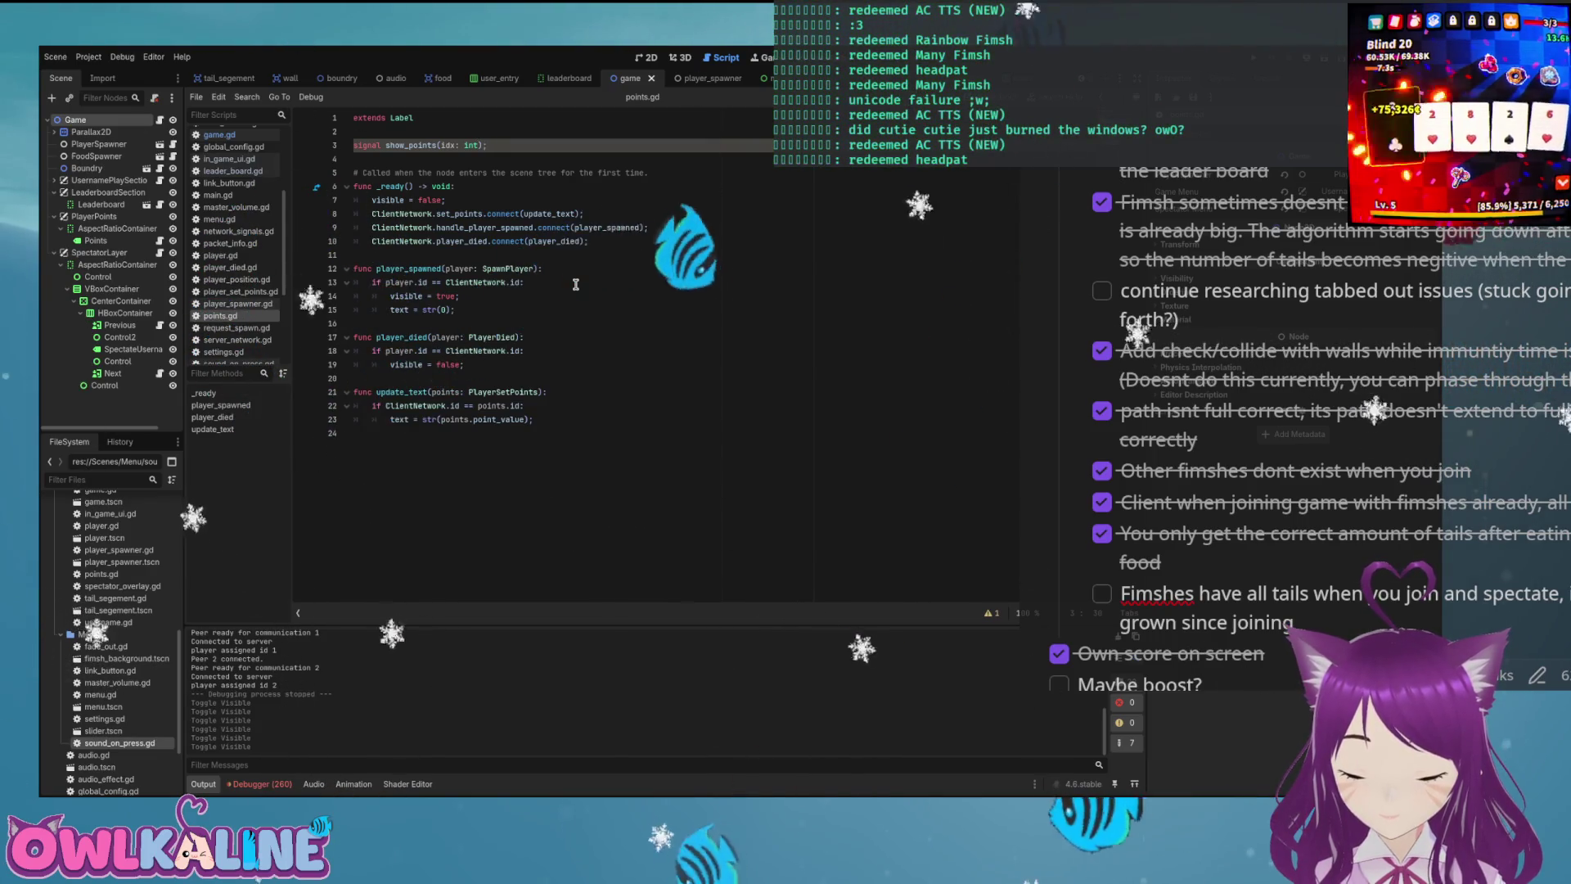
# - Add the variable monitoring_fimsh: int below the signal and save
pyautogui.press('Return')
pyautogui.press('Return')
pyautogui.write('var monitorin')
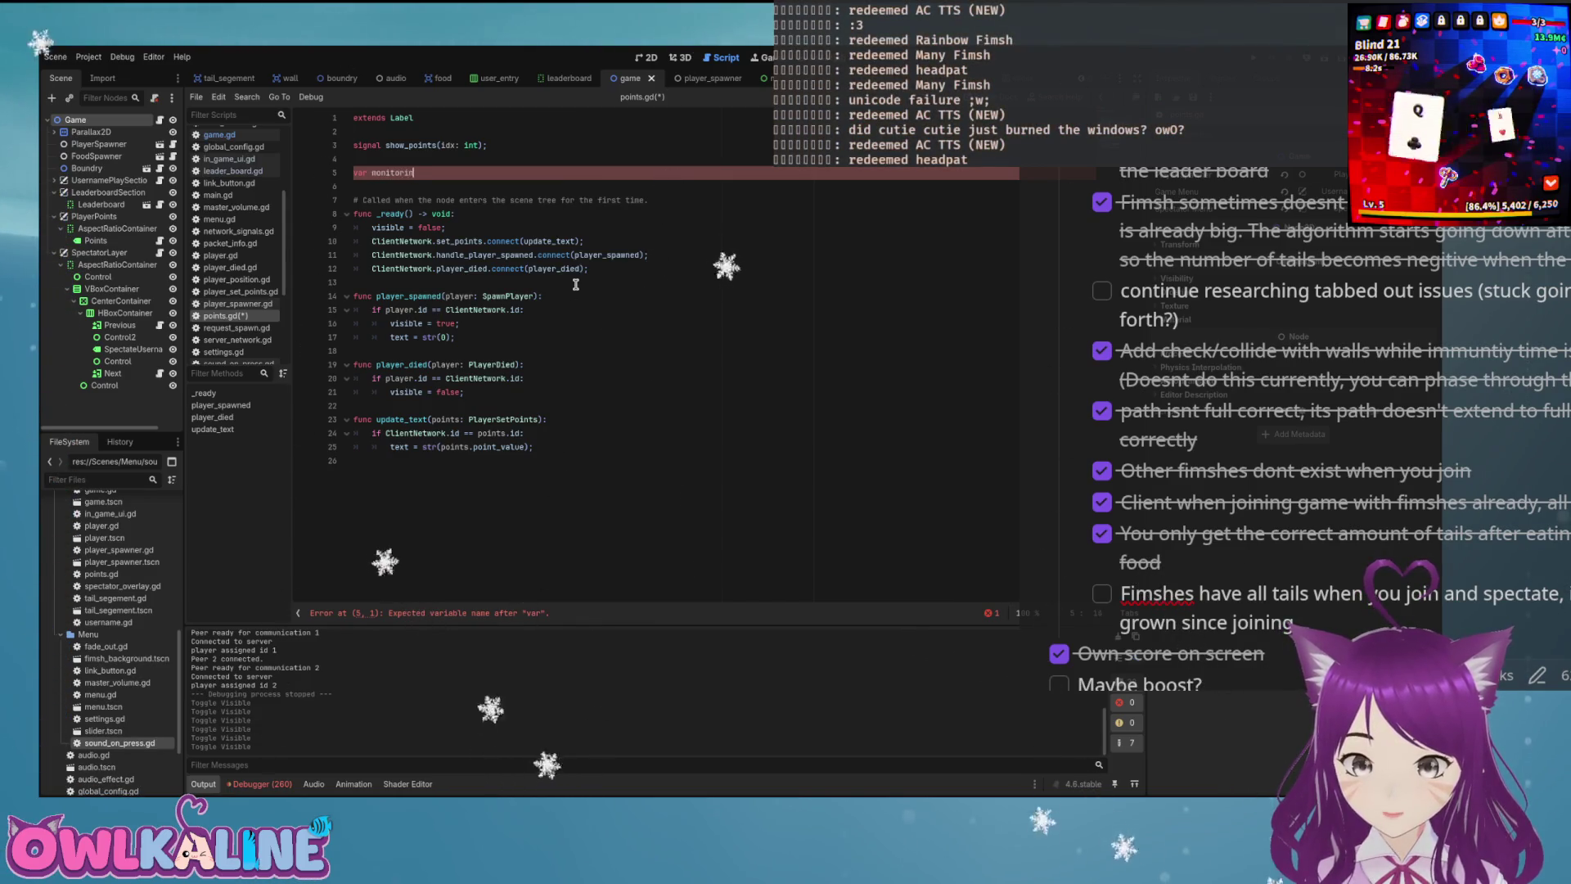
pyautogui.press('Up')
pyautogui.press('Up')
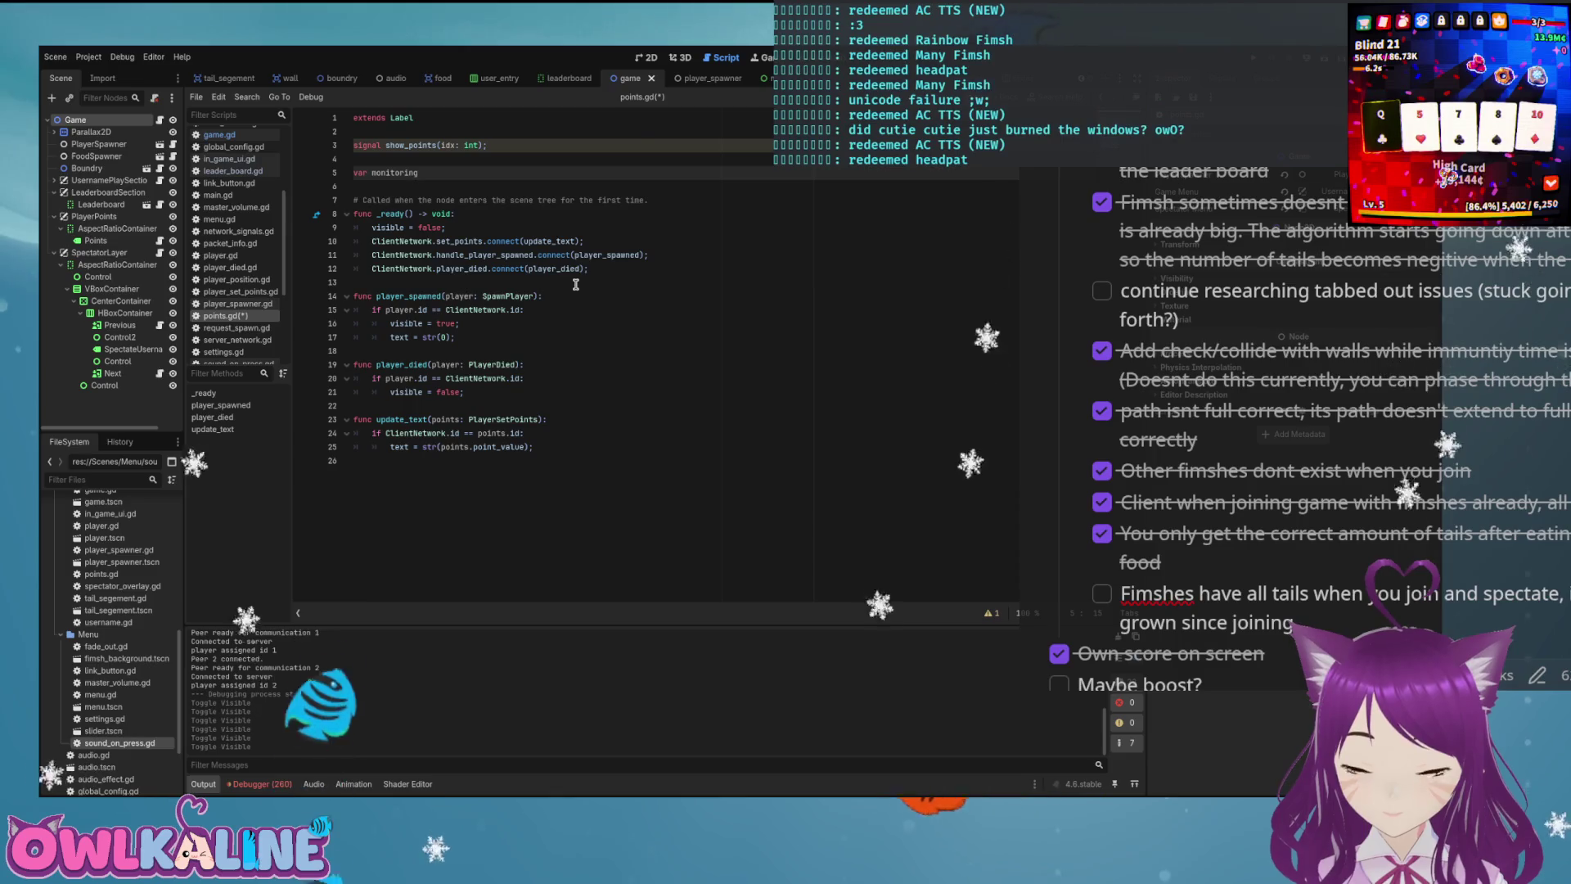
pyautogui.press('End')
pyautogui.write('_fimsh: int')
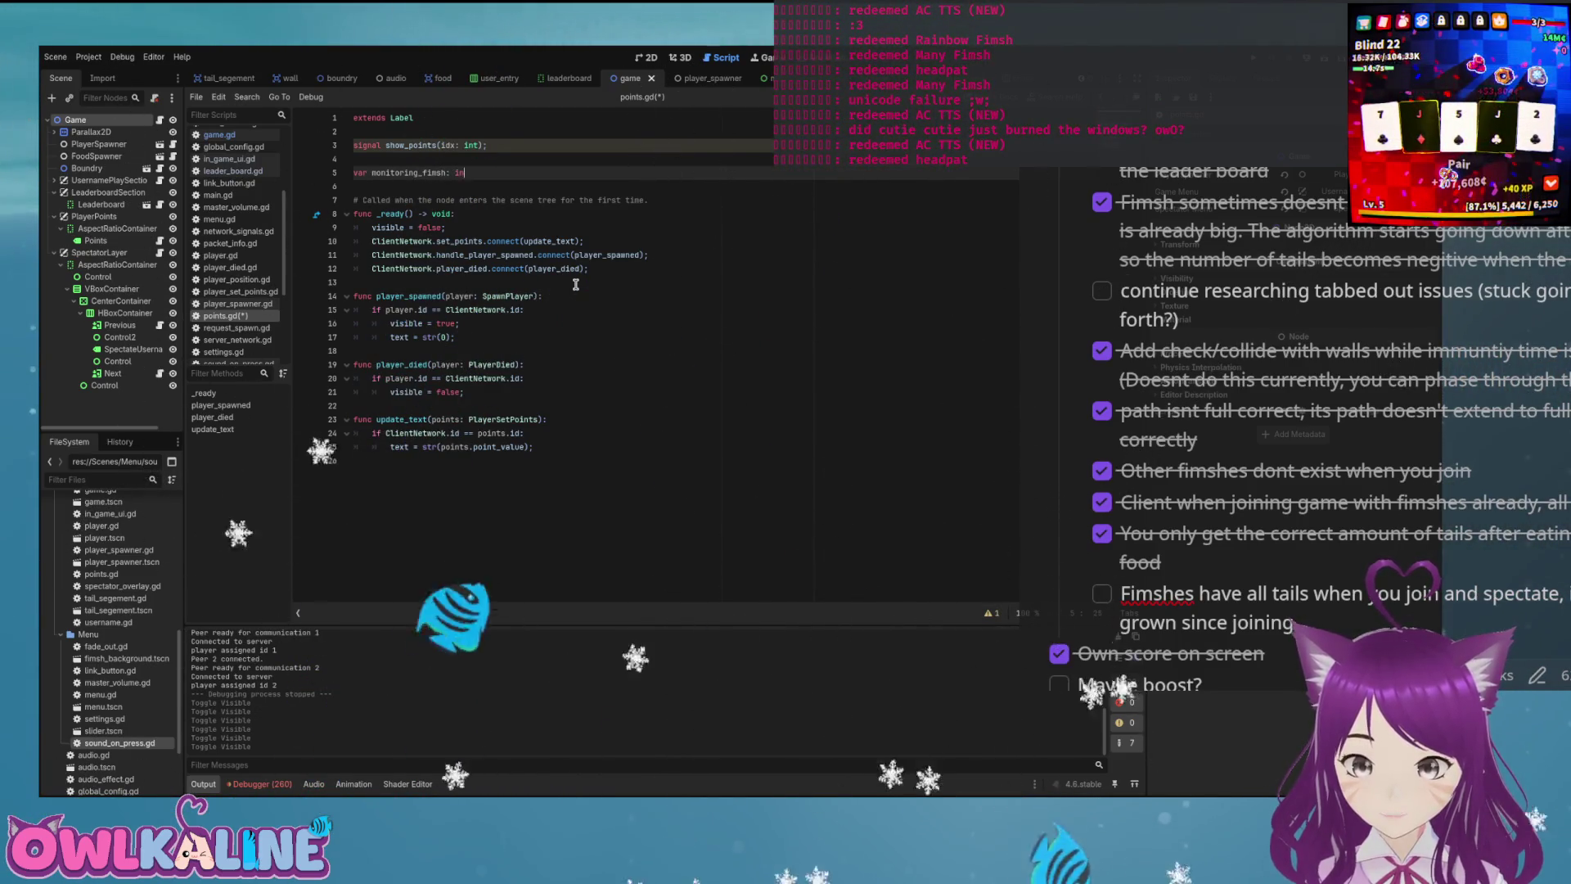
pyautogui.write(';')
pyautogui.hotkey('ctrl', 's')
# - Start a new ClientNetwork. line after the last connect in _ready
pyautogui.press('Down')
pyautogui.press('Down')
pyautogui.press('Down')
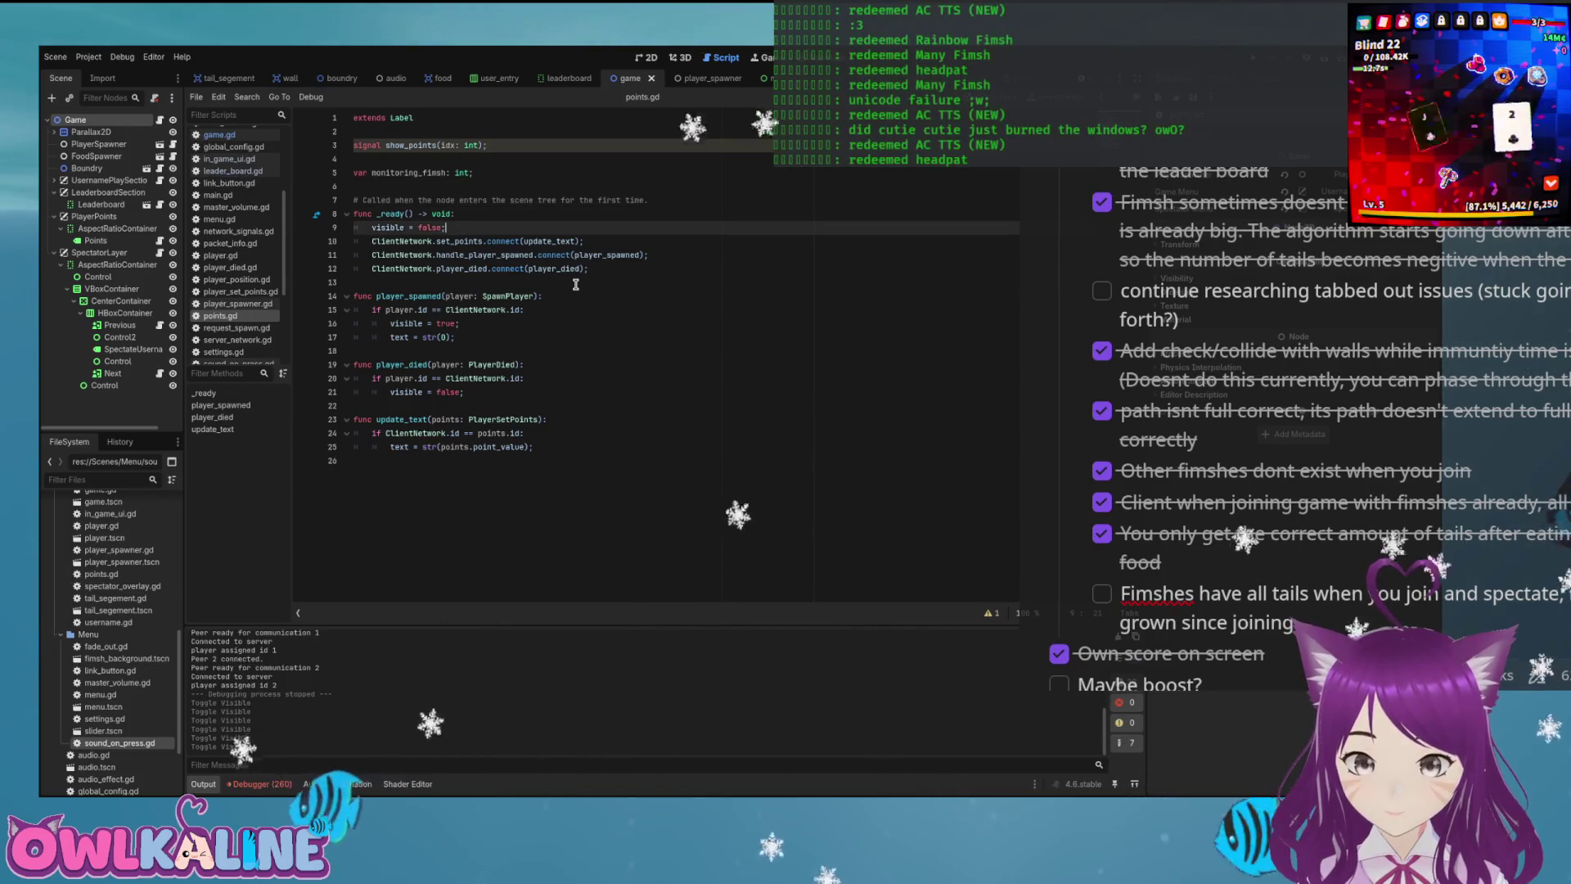
pyautogui.press('Down')
pyautogui.press('Down')
pyautogui.press('Down')
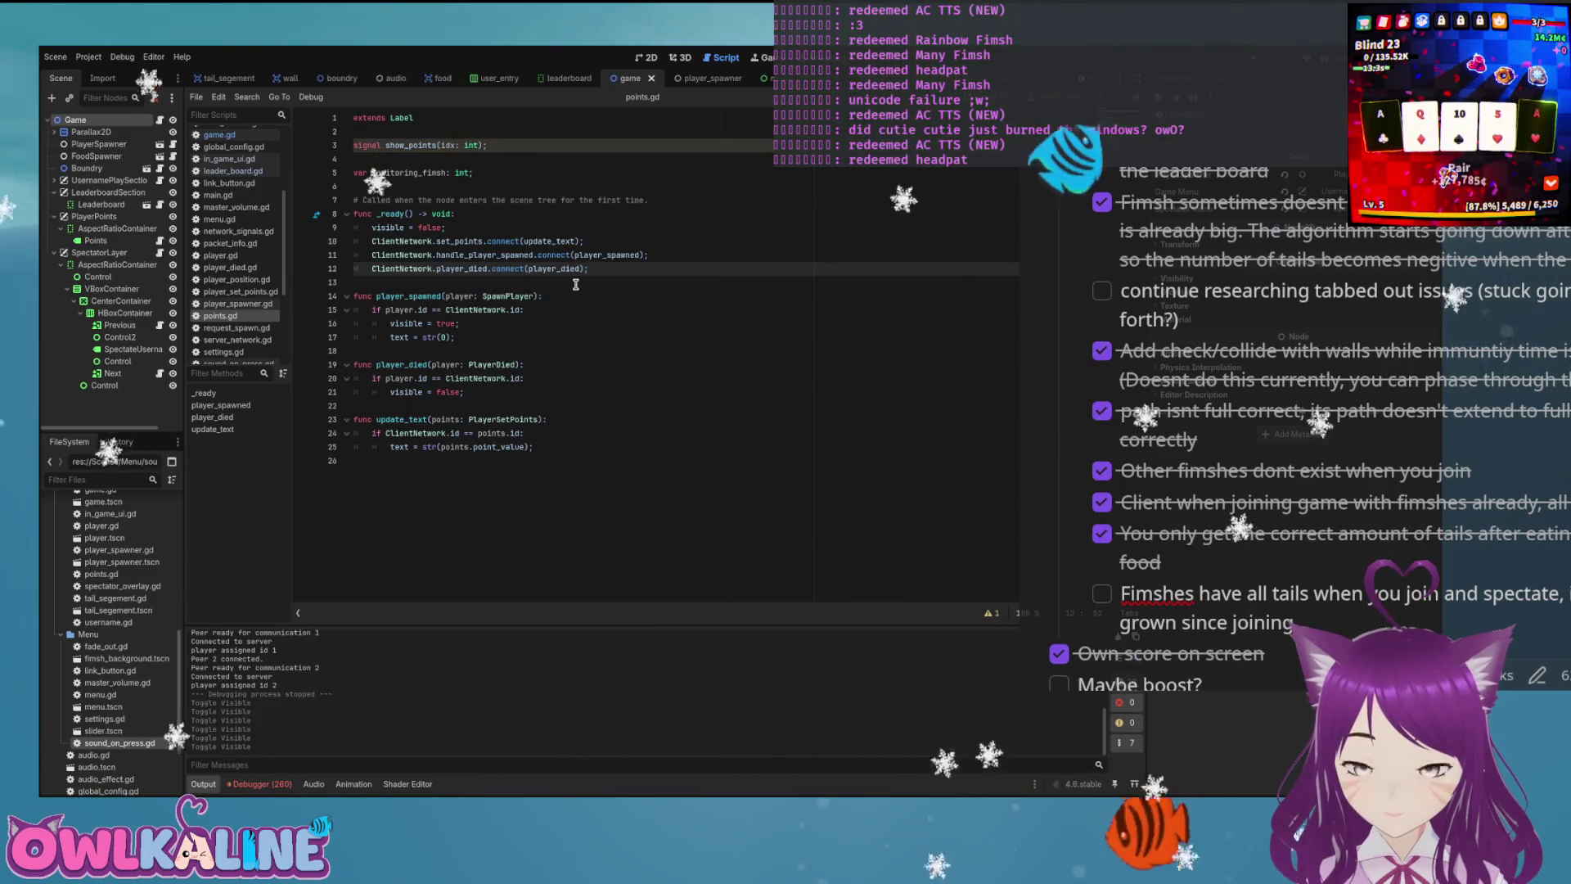
pyautogui.press('Return')
pyautogui.write('Cl')
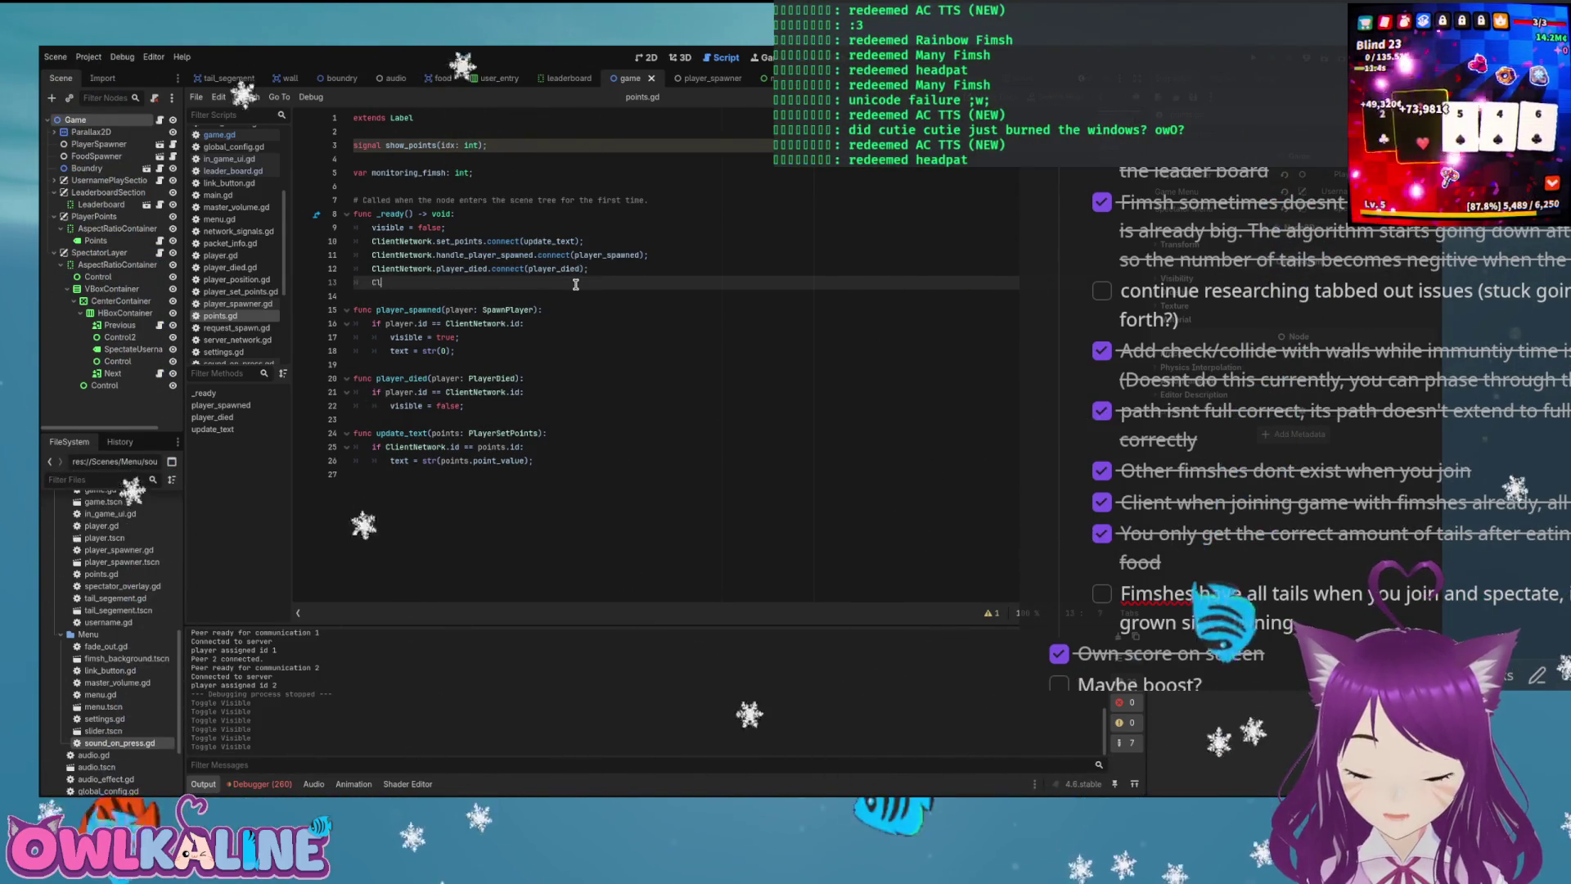
pyautogui.write('ientNetwork.as')
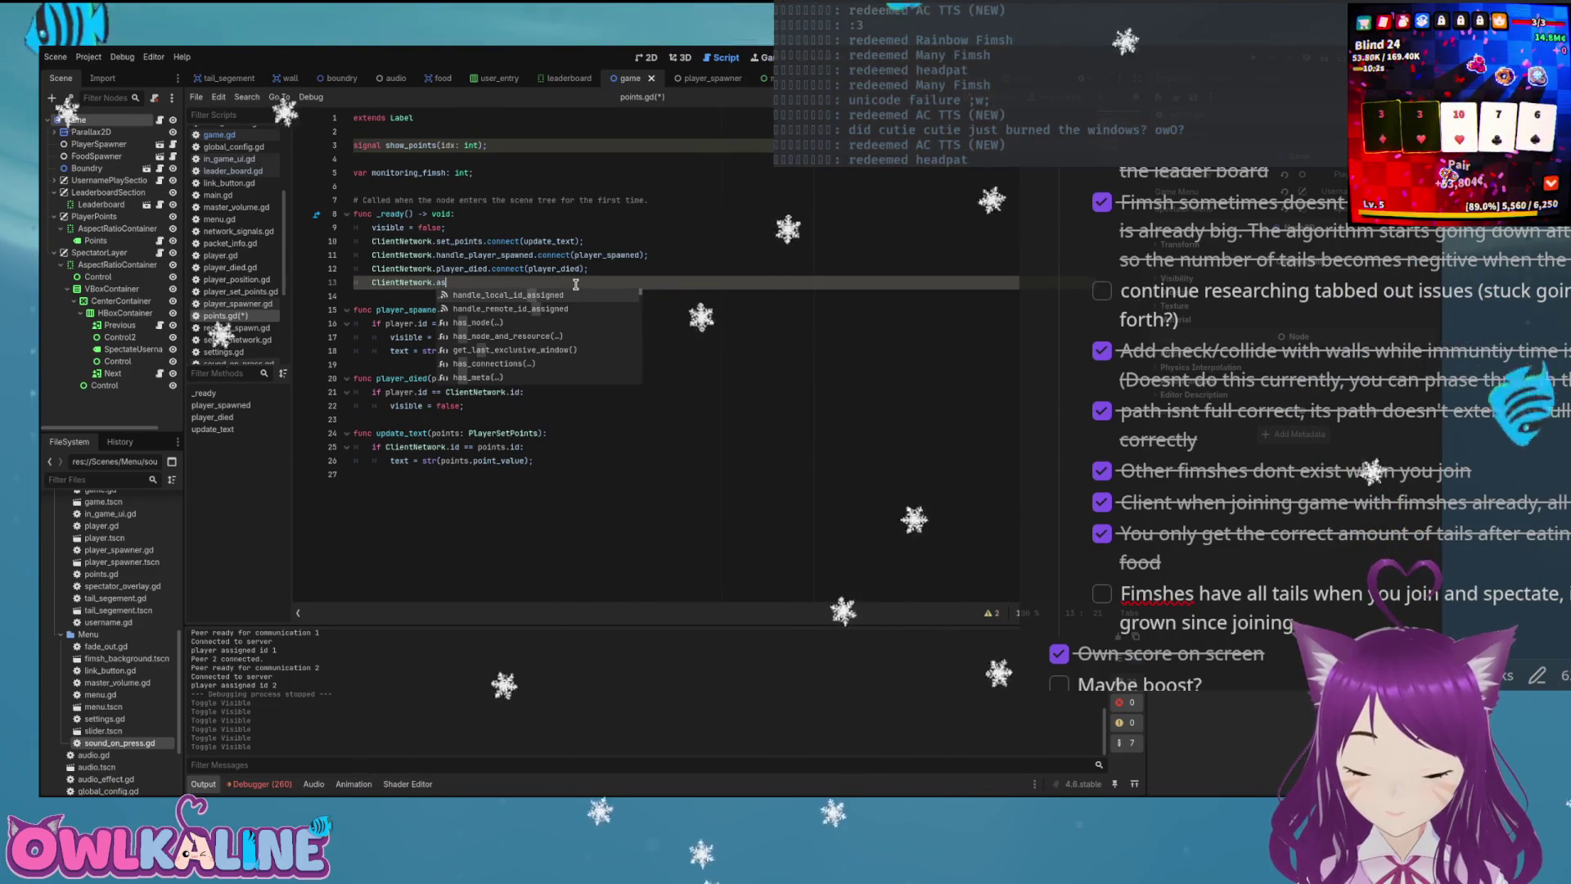
# - Complete the handle_local_id_assigned line and begin a function stub below _ready
pyautogui.press('Return')
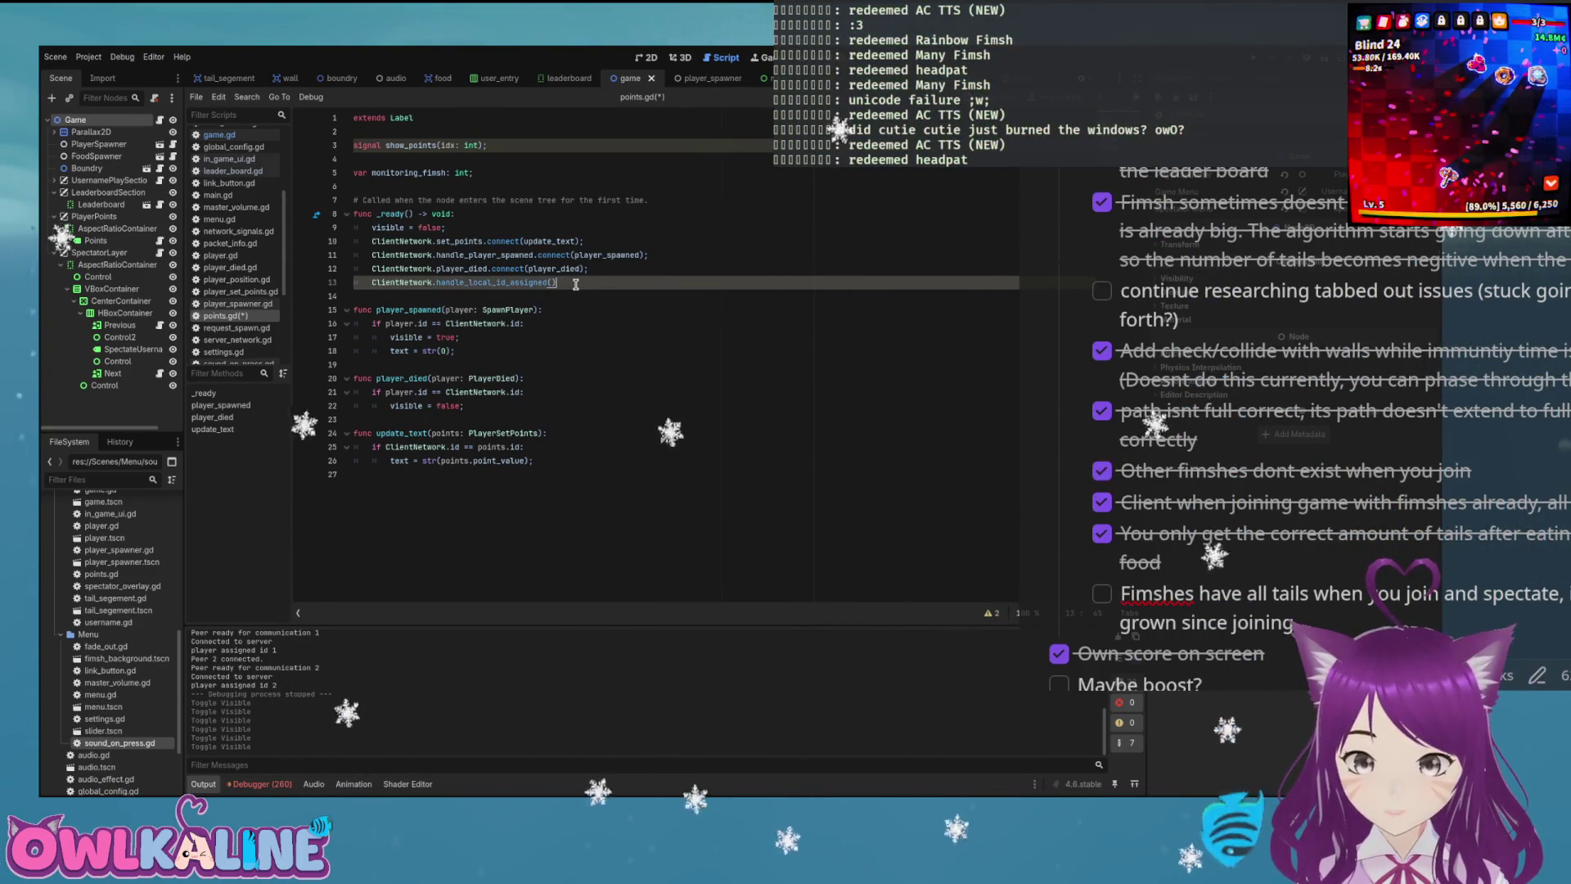
pyautogui.press('Return')
pyautogui.press('Return')
pyautogui.press('BackSpace')
pyautogui.write('func')
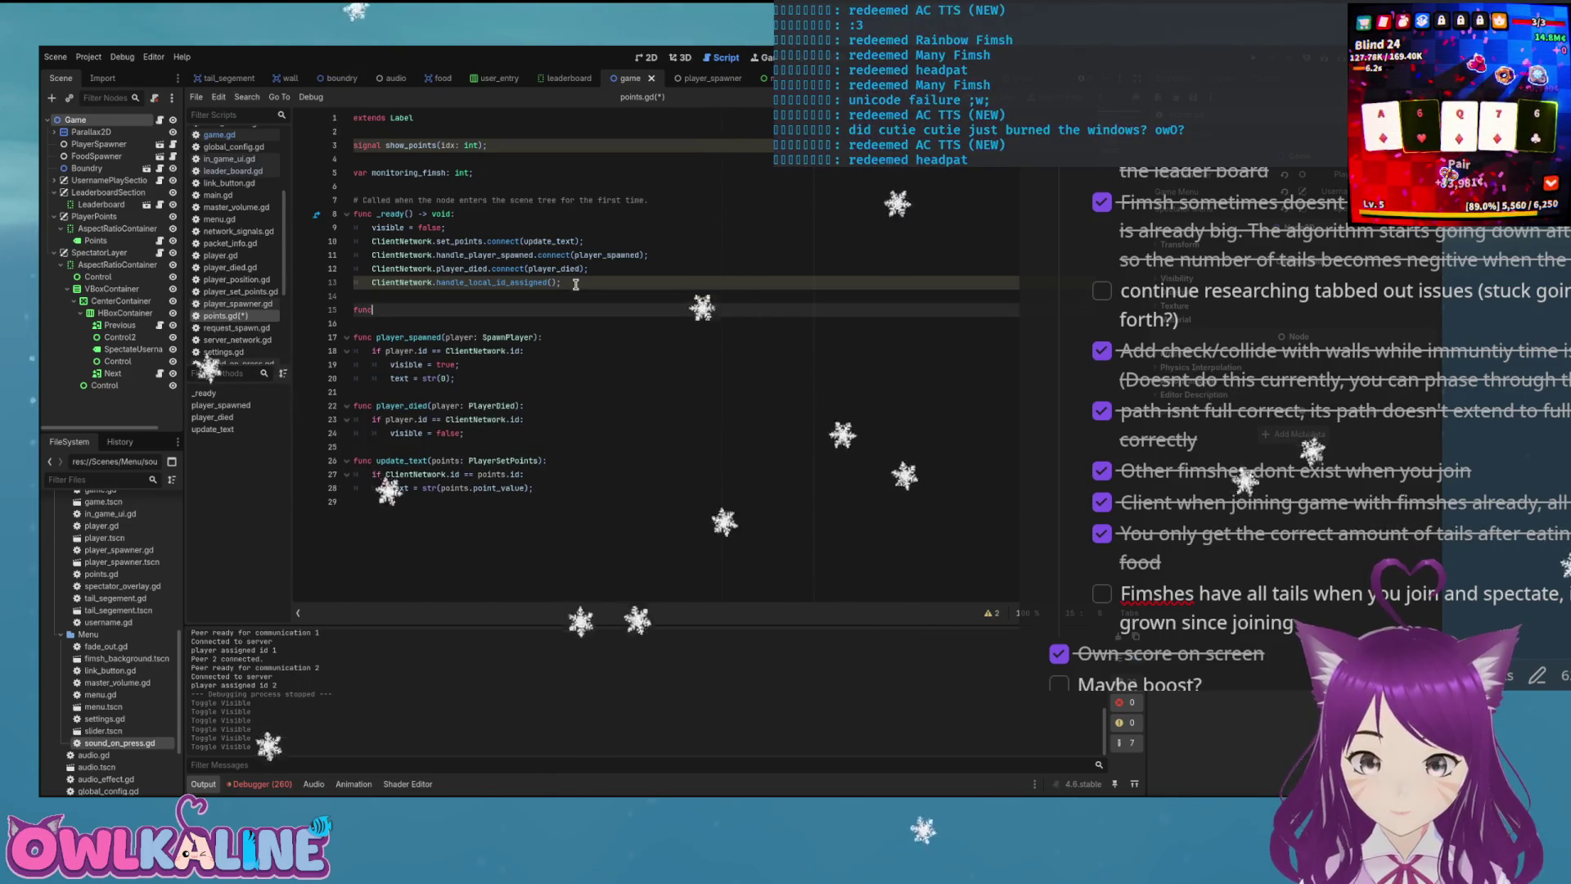
# - Initialise monitoring_fimsh = -1 after visible = false in _ready
pyautogui.press('Up')
pyautogui.press('Up')
pyautogui.press('Up')
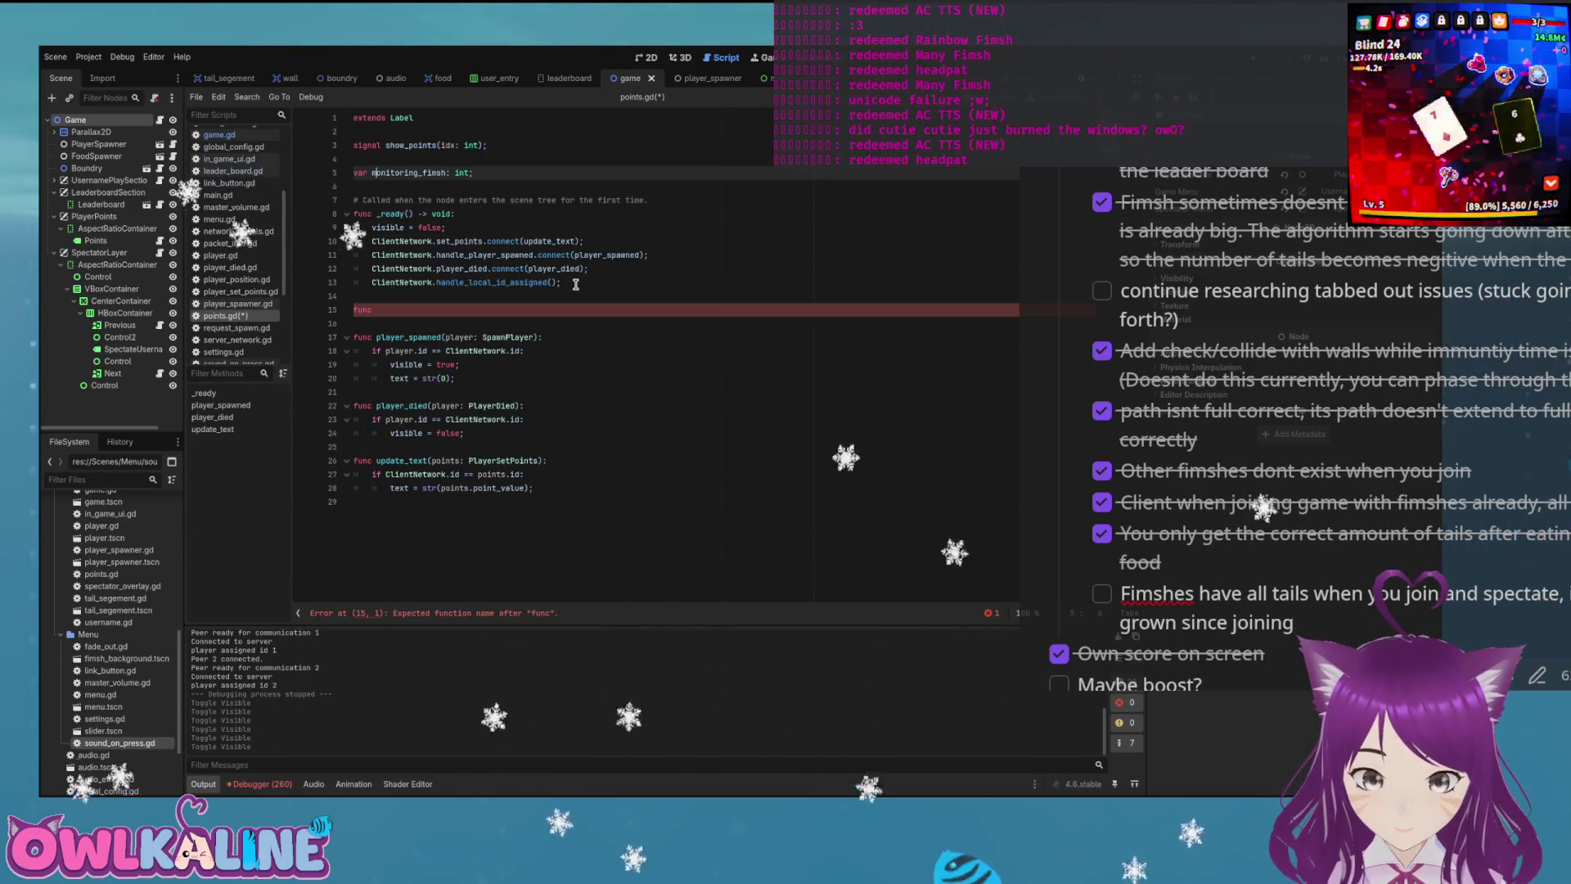
pyautogui.press('Down')
pyautogui.press('Down')
pyautogui.press('Down')
pyautogui.press('End')
pyautogui.press('Return')
pyautogui.write('moni')
pyautogui.press('Return')
pyautogui.write('= -1')
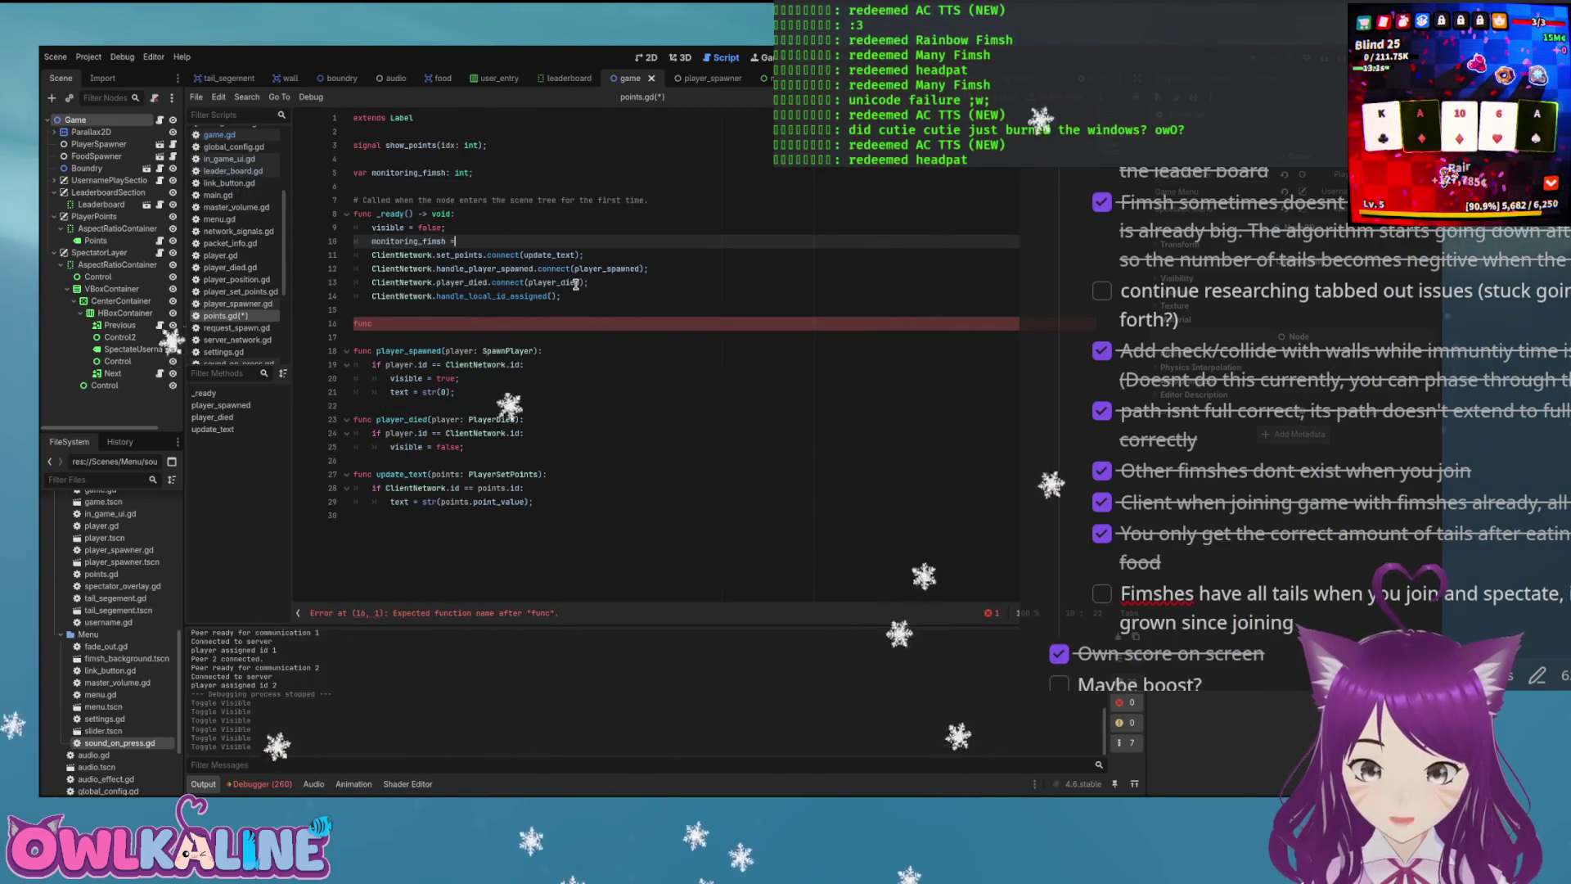
pyautogui.write(';')
# - Finish client_network_id_assigned(idx: int) setting monitoring_fimsh = idx, save, and select its name
pyautogui.press('Down')
pyautogui.press('Down')
pyautogui.press('Down')
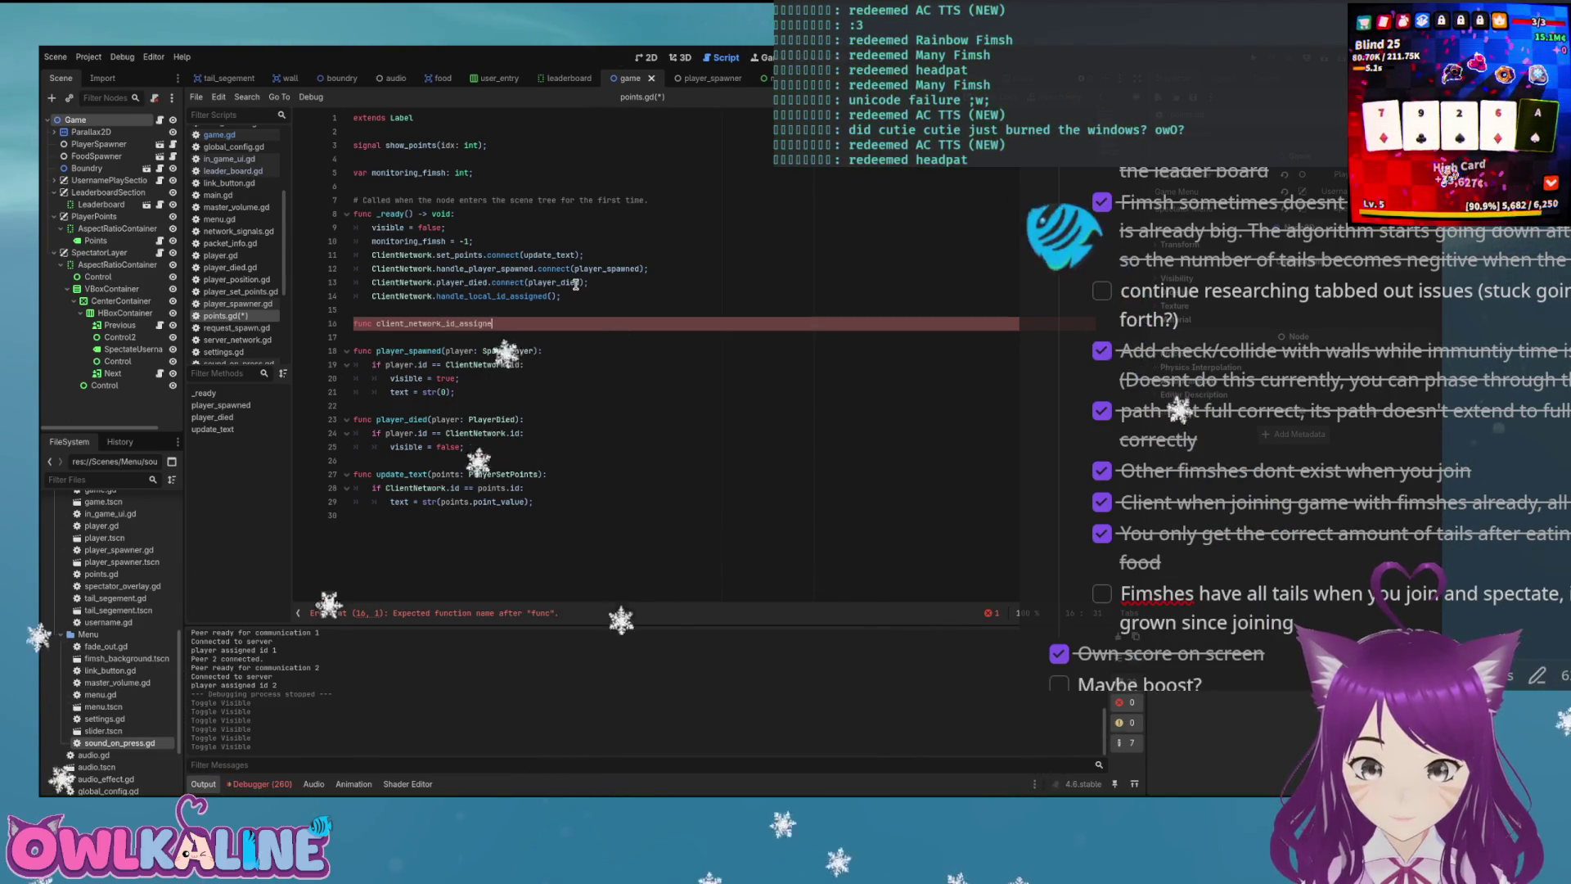
pyautogui.write('idx: int')
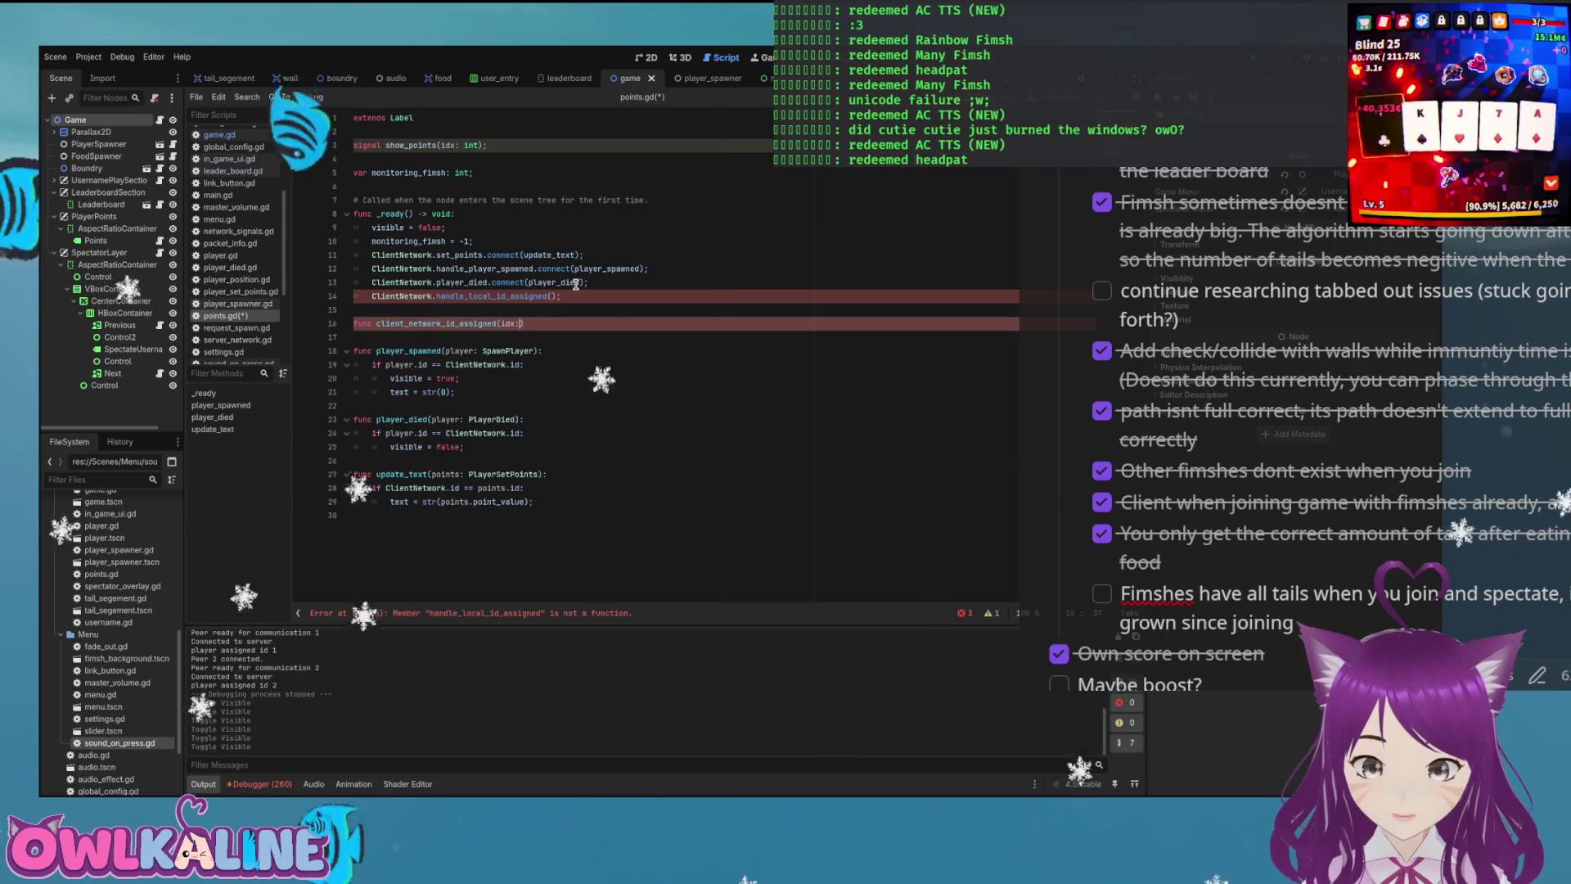
pyautogui.write('):')
pyautogui.press('Return')
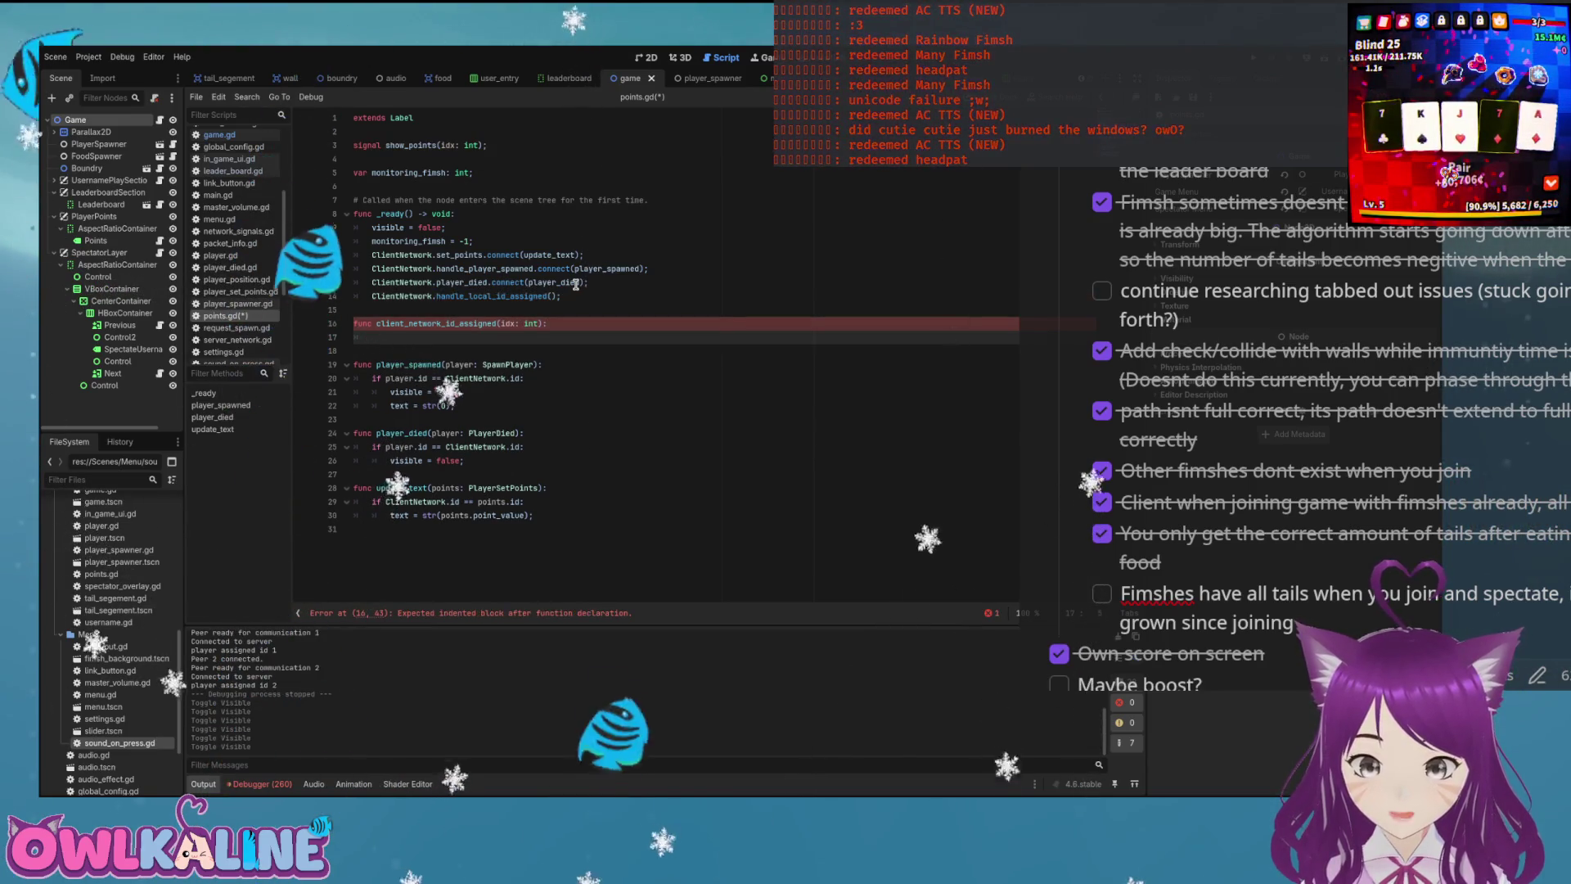
pyautogui.write('mon')
pyautogui.press('Return')
pyautogui.write('=')
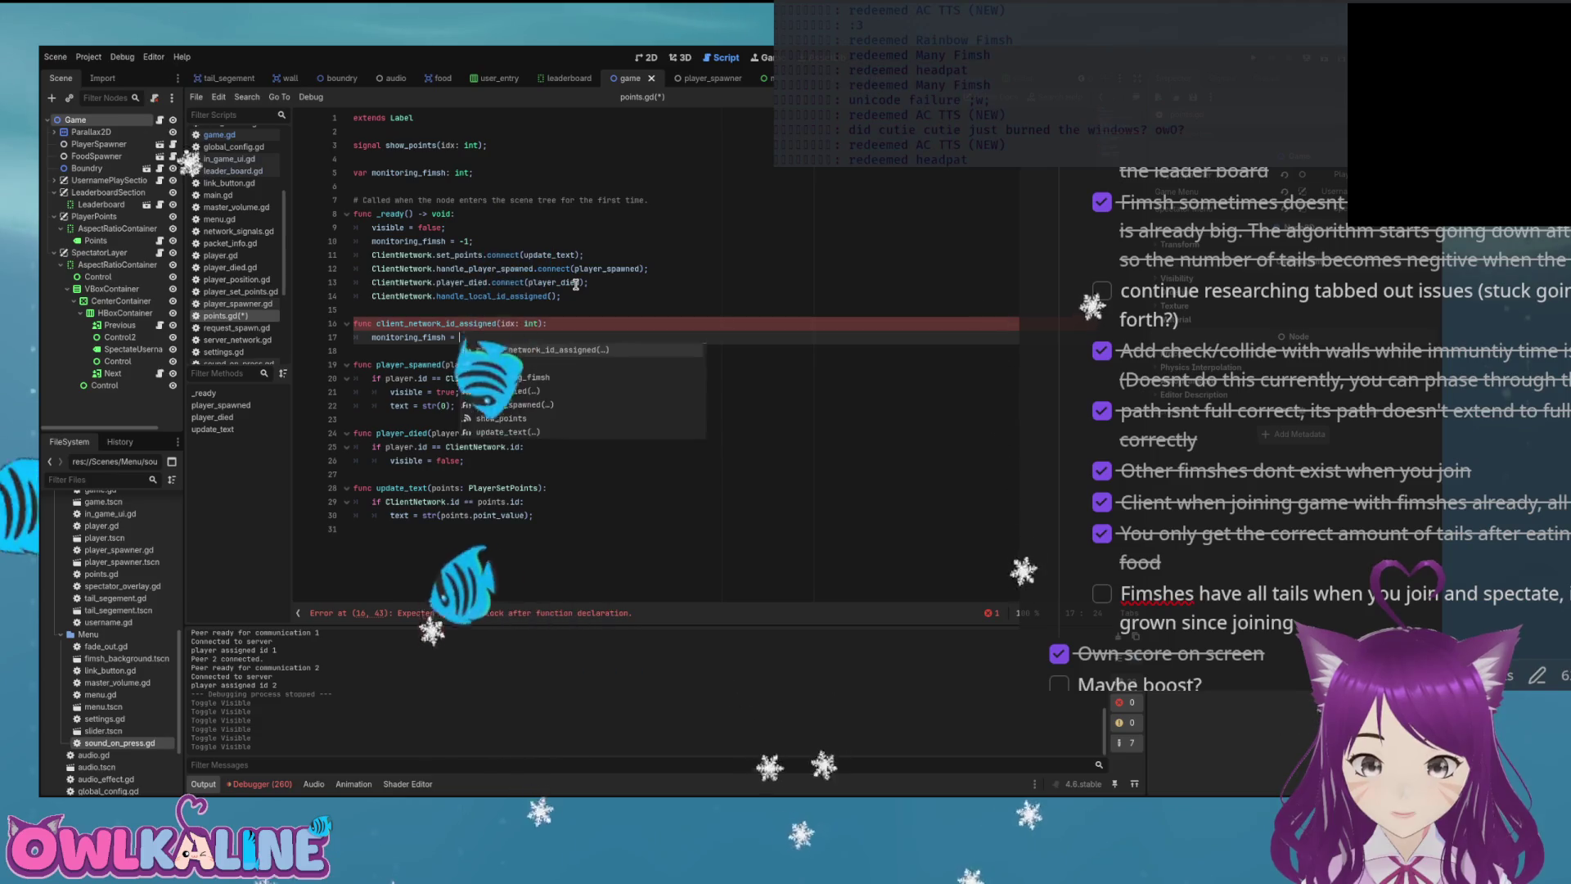
pyautogui.write(' idx;')
pyautogui.hotkey('ctrl', 's')
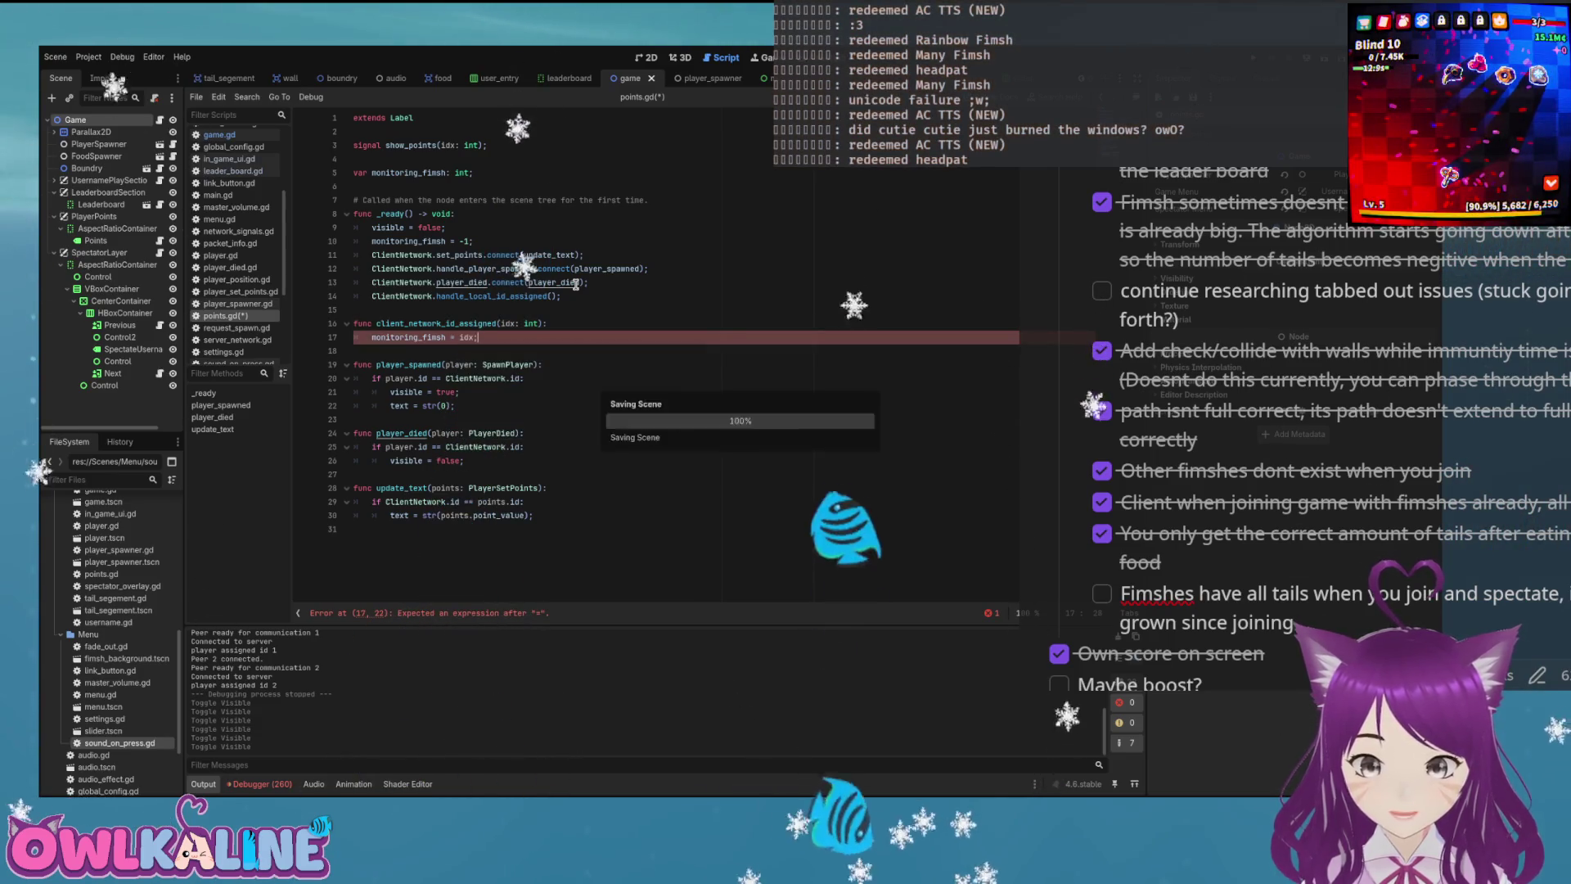
pyautogui.doubleClick(421, 324)
pyautogui.hotkey('ctrl', 'c')
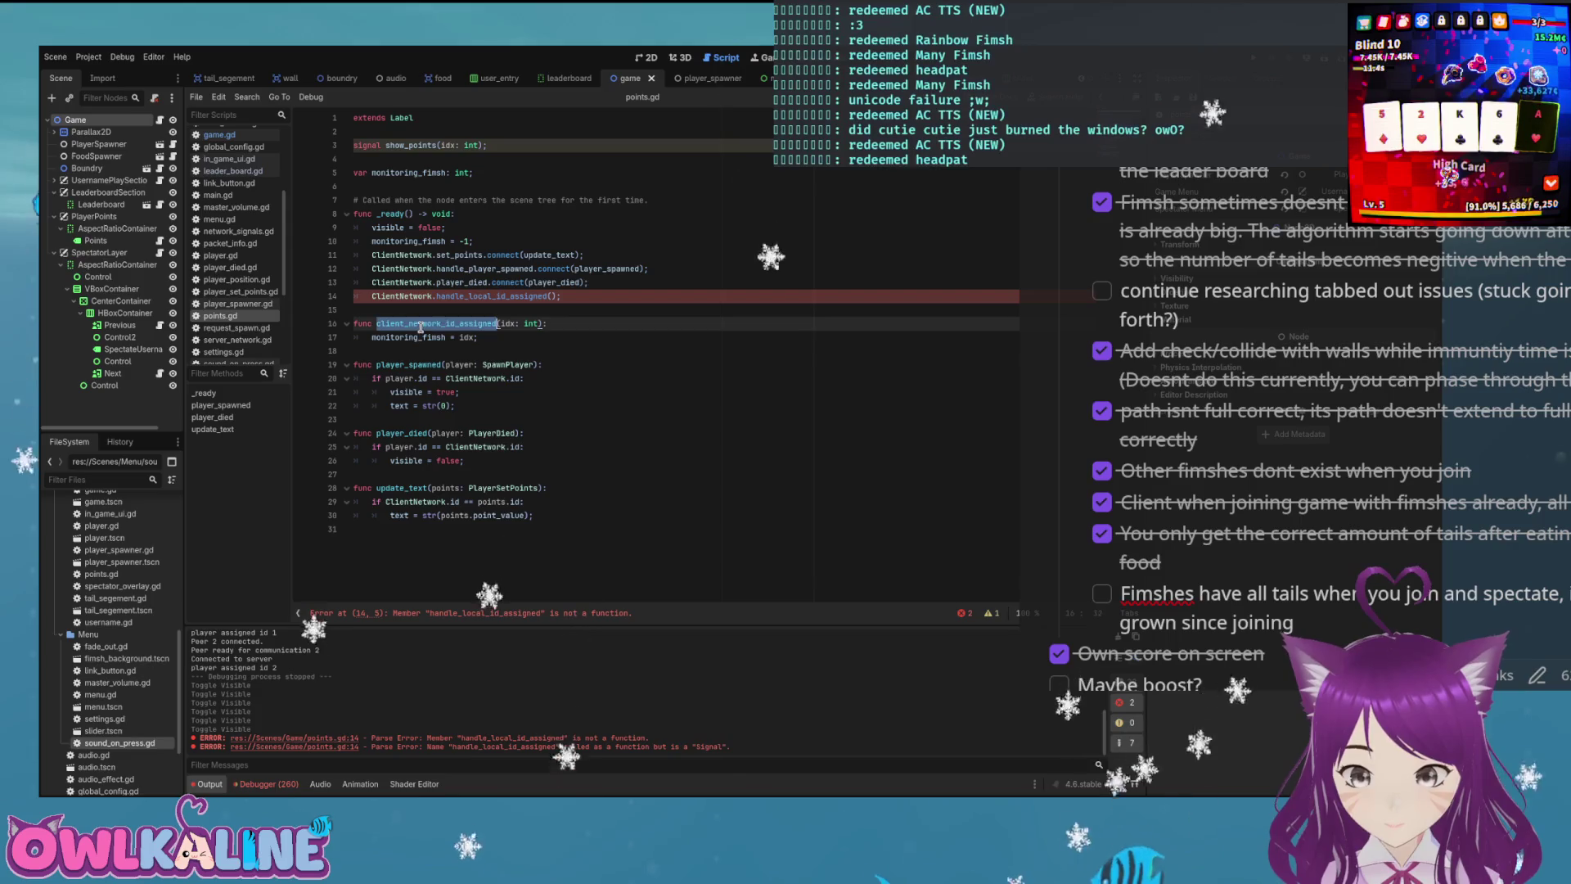
# - Use client_network_id_assigned as the callback in line 14's handle_local_id_assigned.connect
pyautogui.click(556, 296)
pyautogui.hotkey('ctrl', 'v')
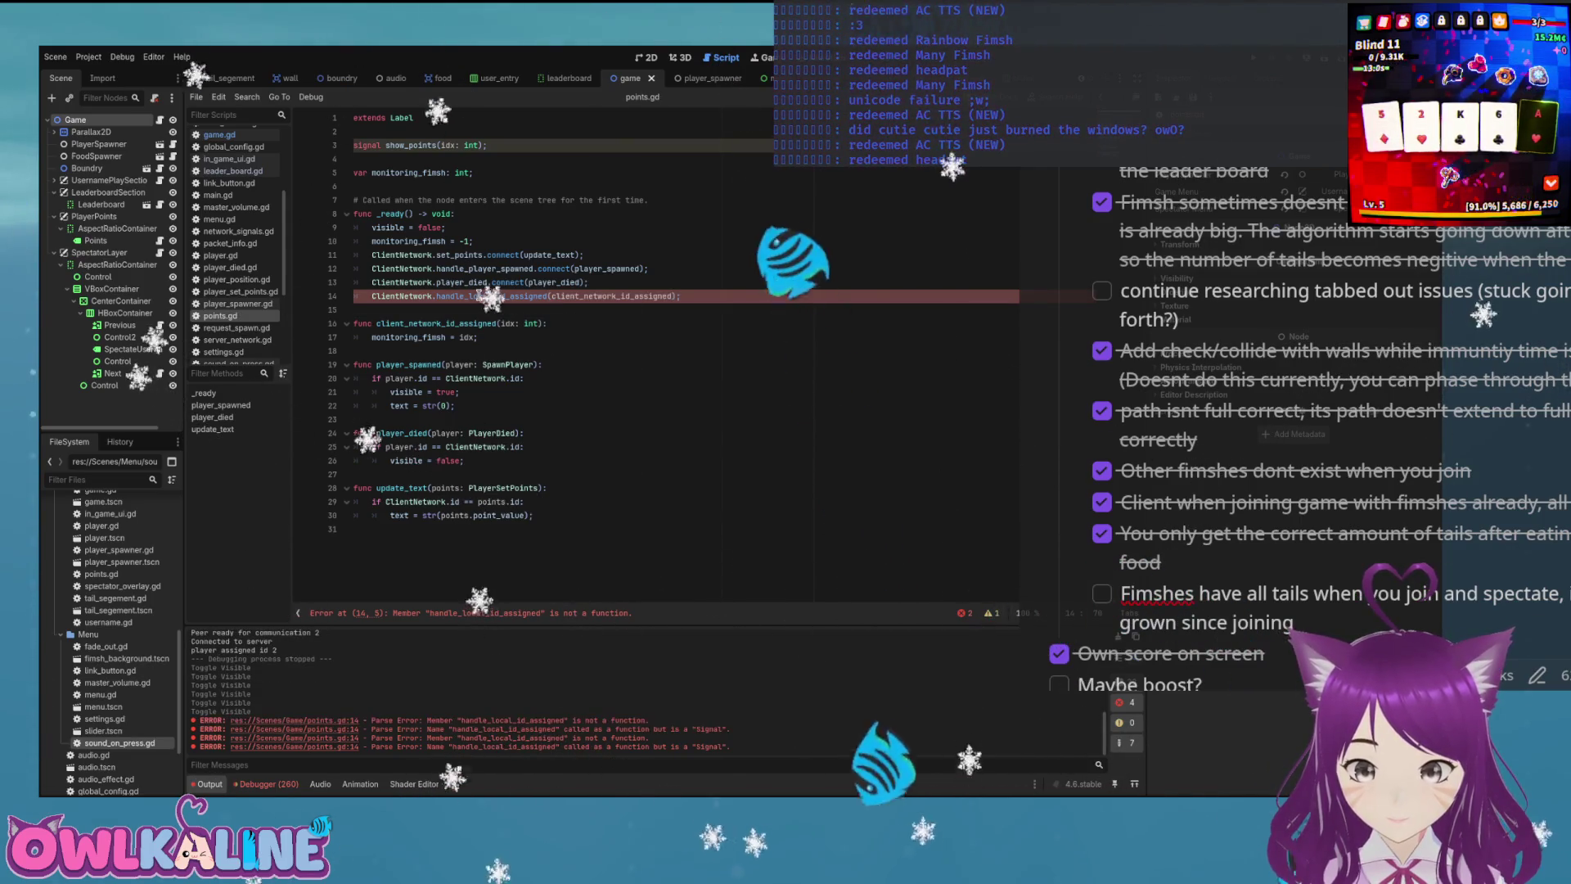
pyautogui.click(470, 316)
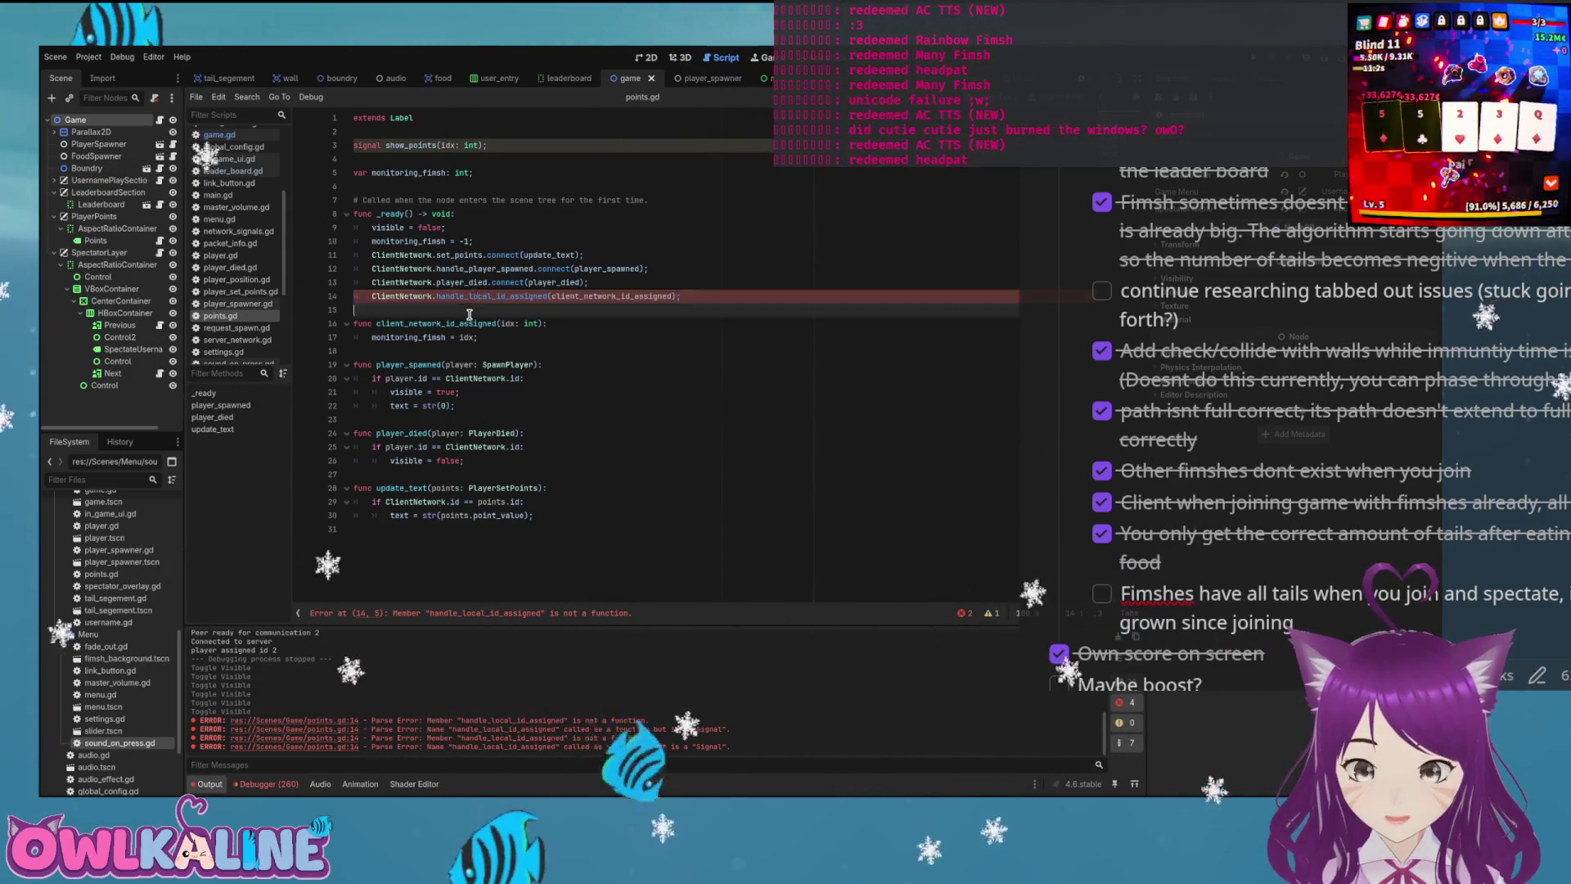
pyautogui.click(429, 299)
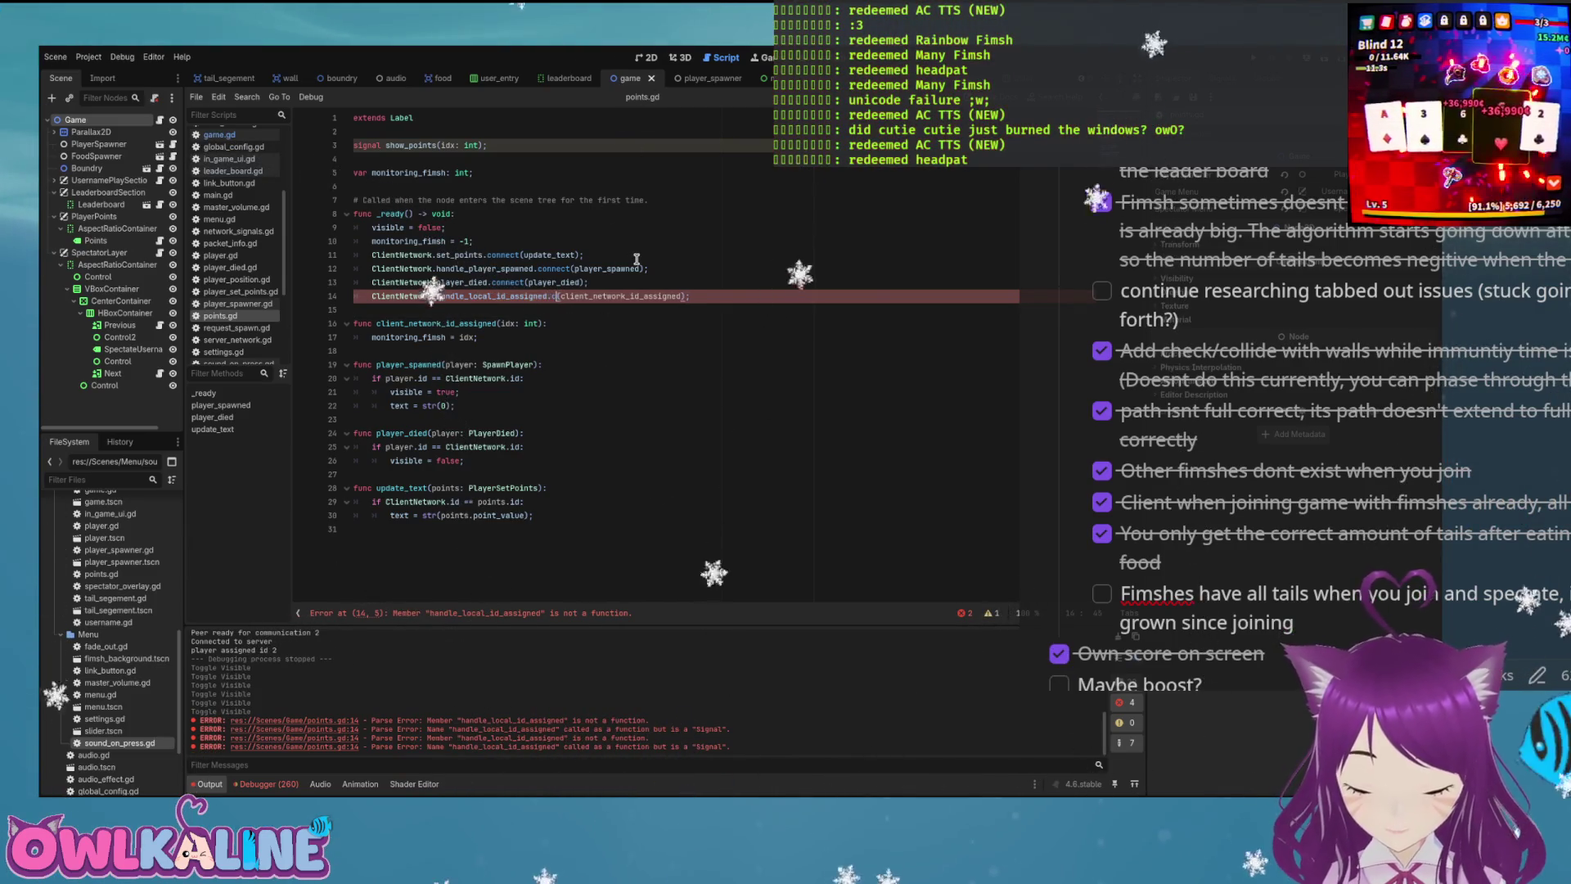
pyautogui.write('t')
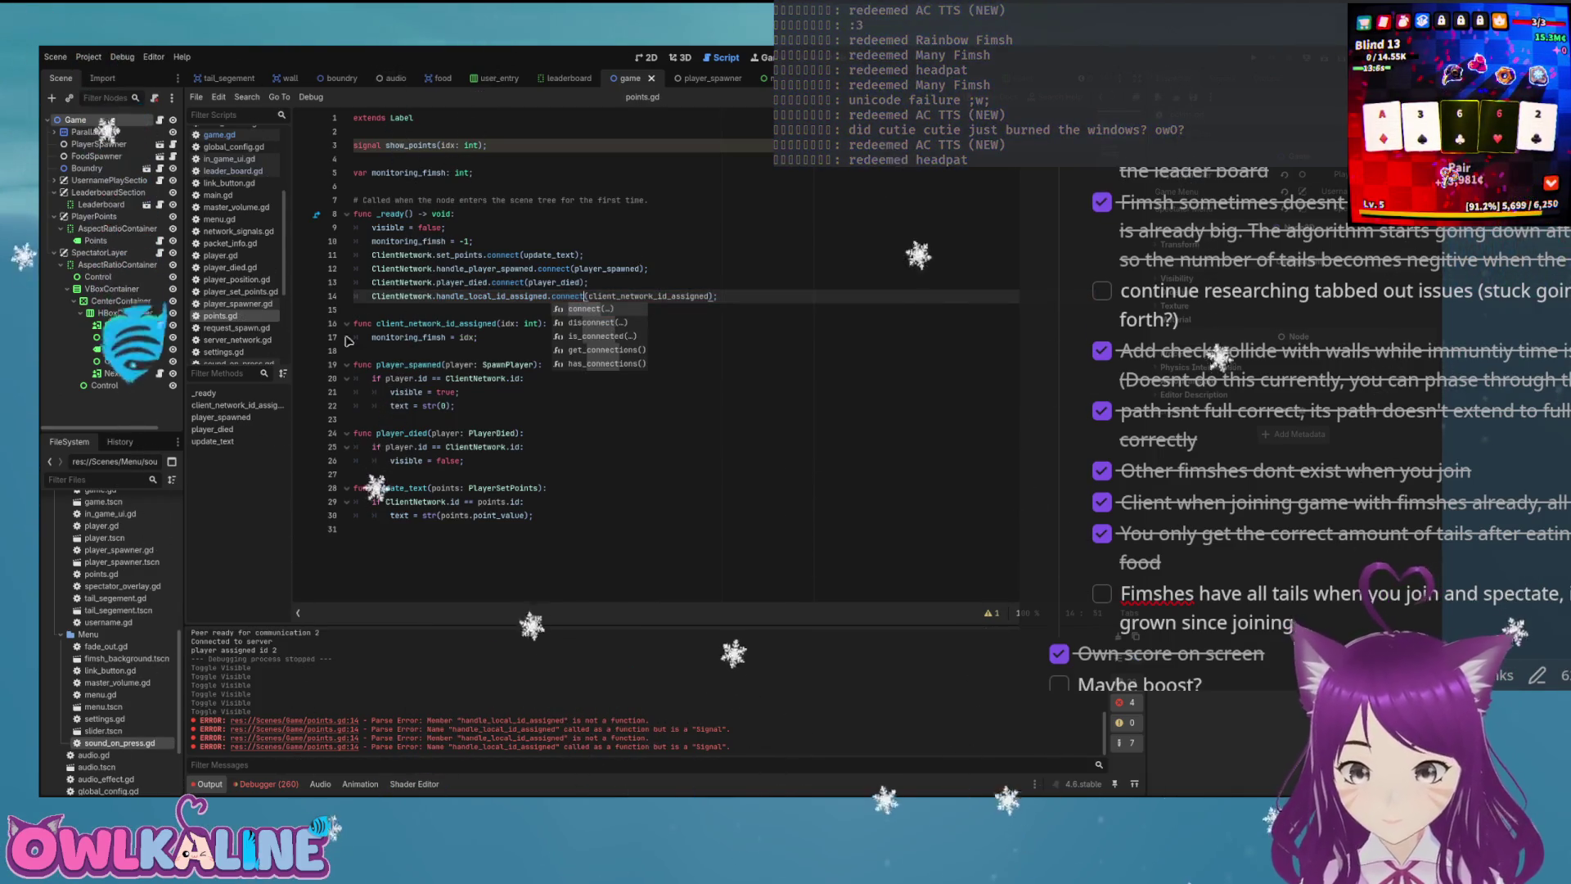
# - Replace ClientNetwork.id with monitoring_fimsh in the player_spawned, player_died and update_text checks
pyautogui.doubleClick(409, 337)
pyautogui.hotkey('ctrl', 'c')
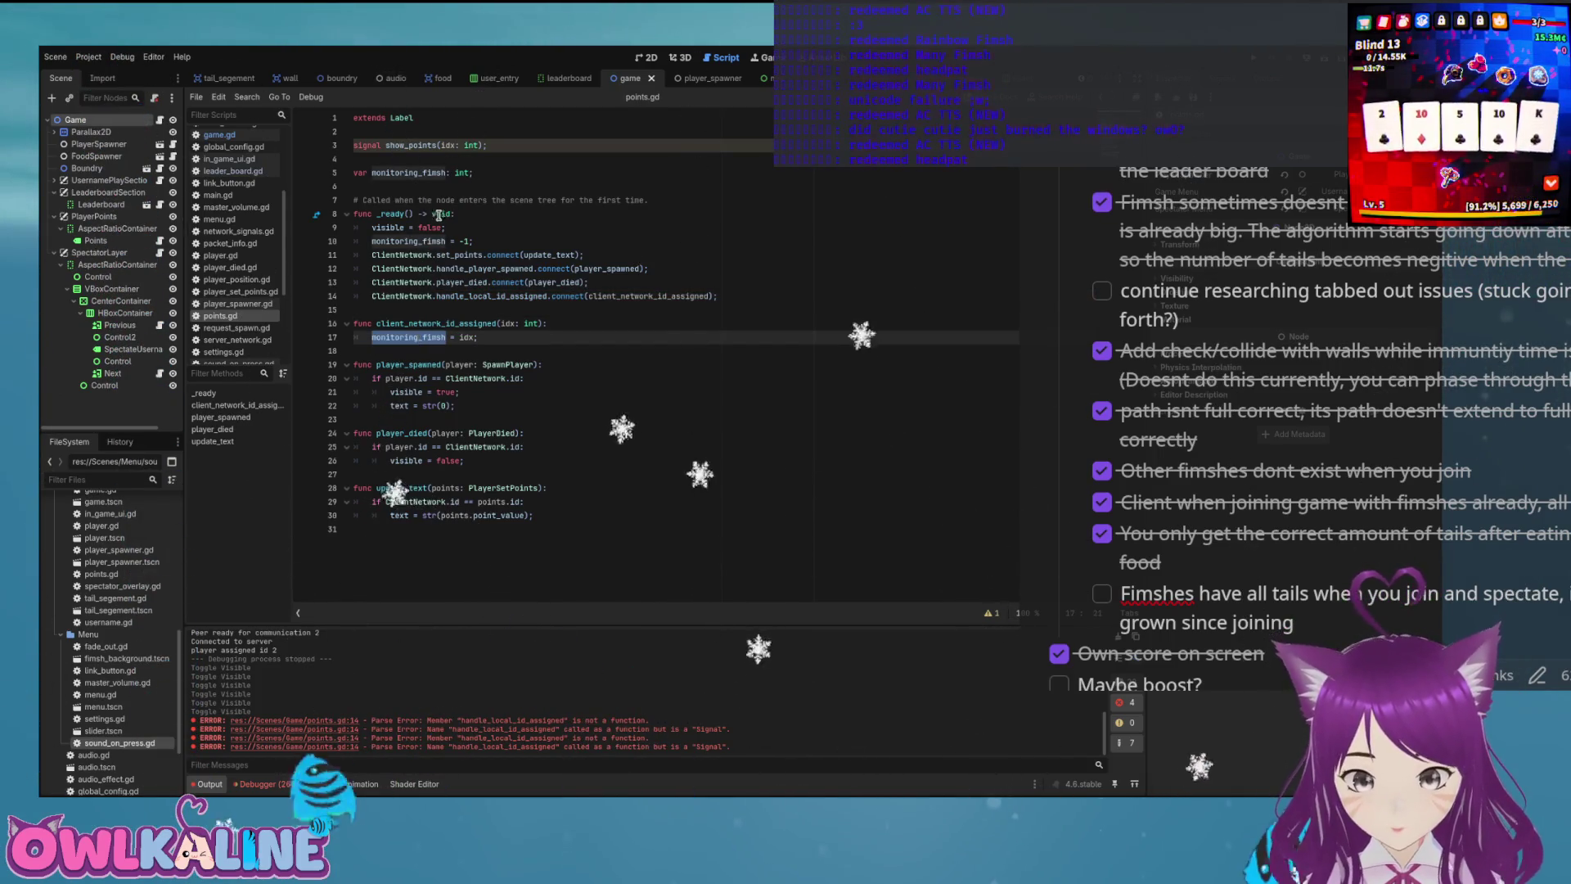
pyautogui.click(444, 379)
pyautogui.moveTo(444, 379); pyautogui.dragTo(522, 379)
pyautogui.click(444, 448)
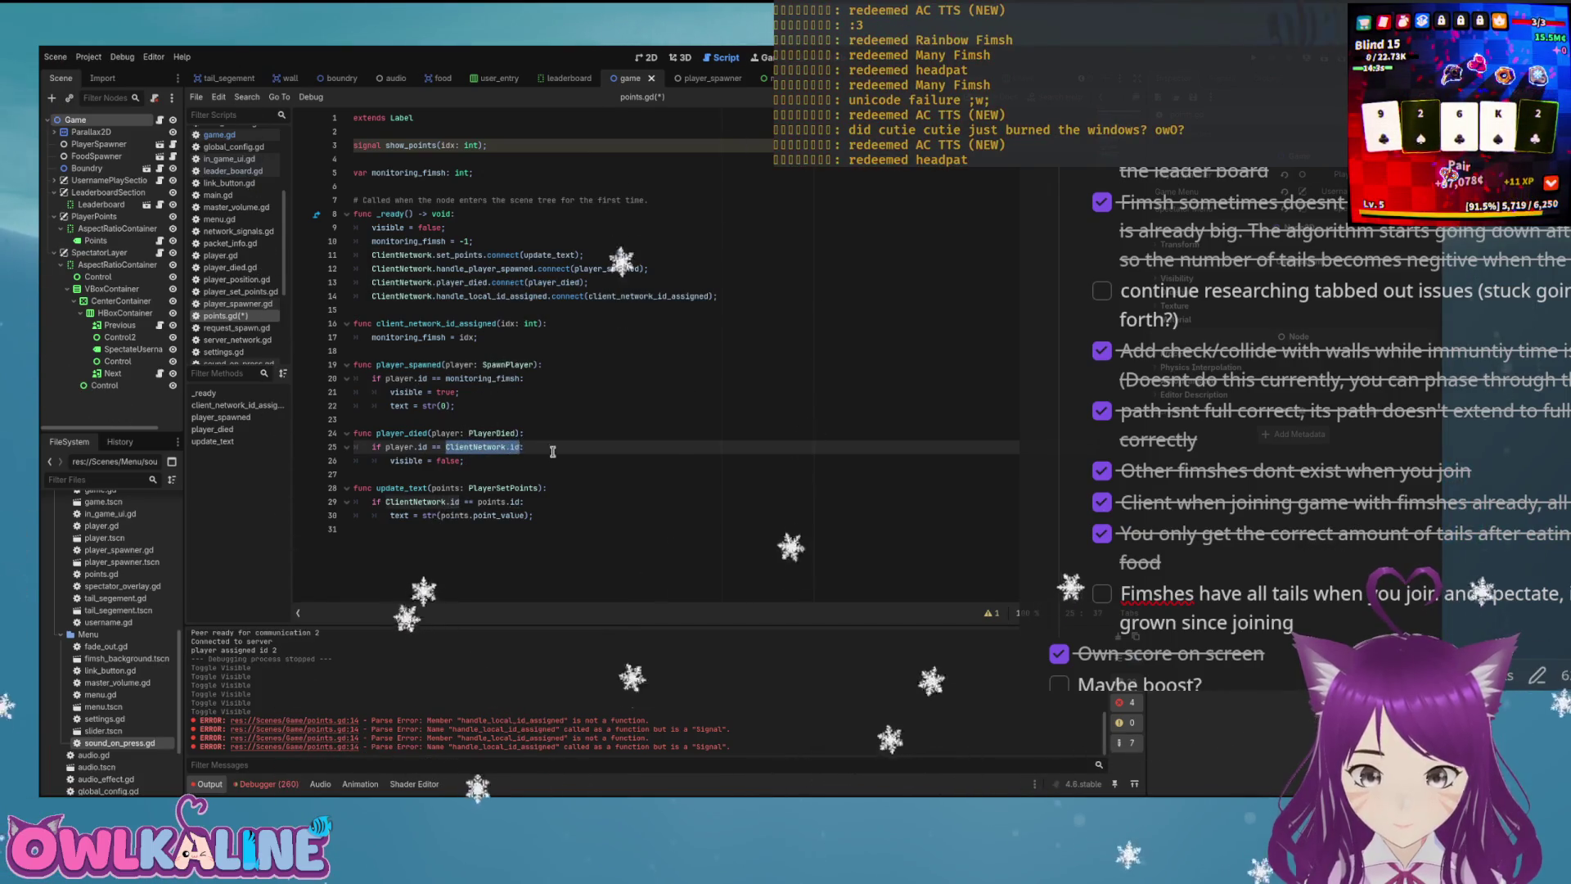
pyautogui.moveTo(460, 502); pyautogui.dragTo(388, 501)
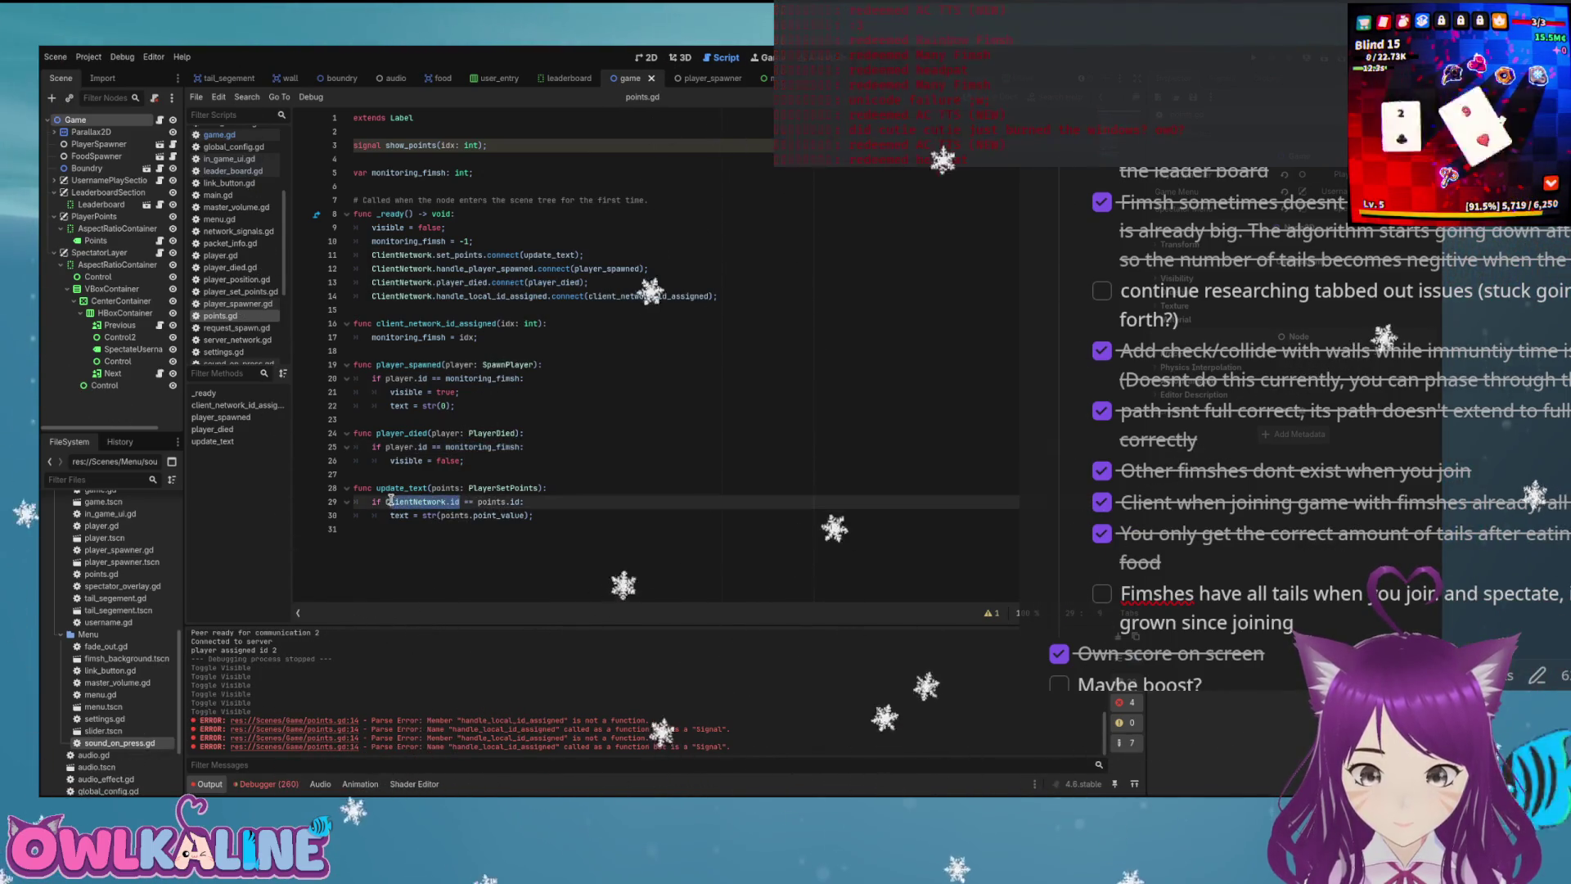
pyautogui.hotkey('ctrl', 'v')
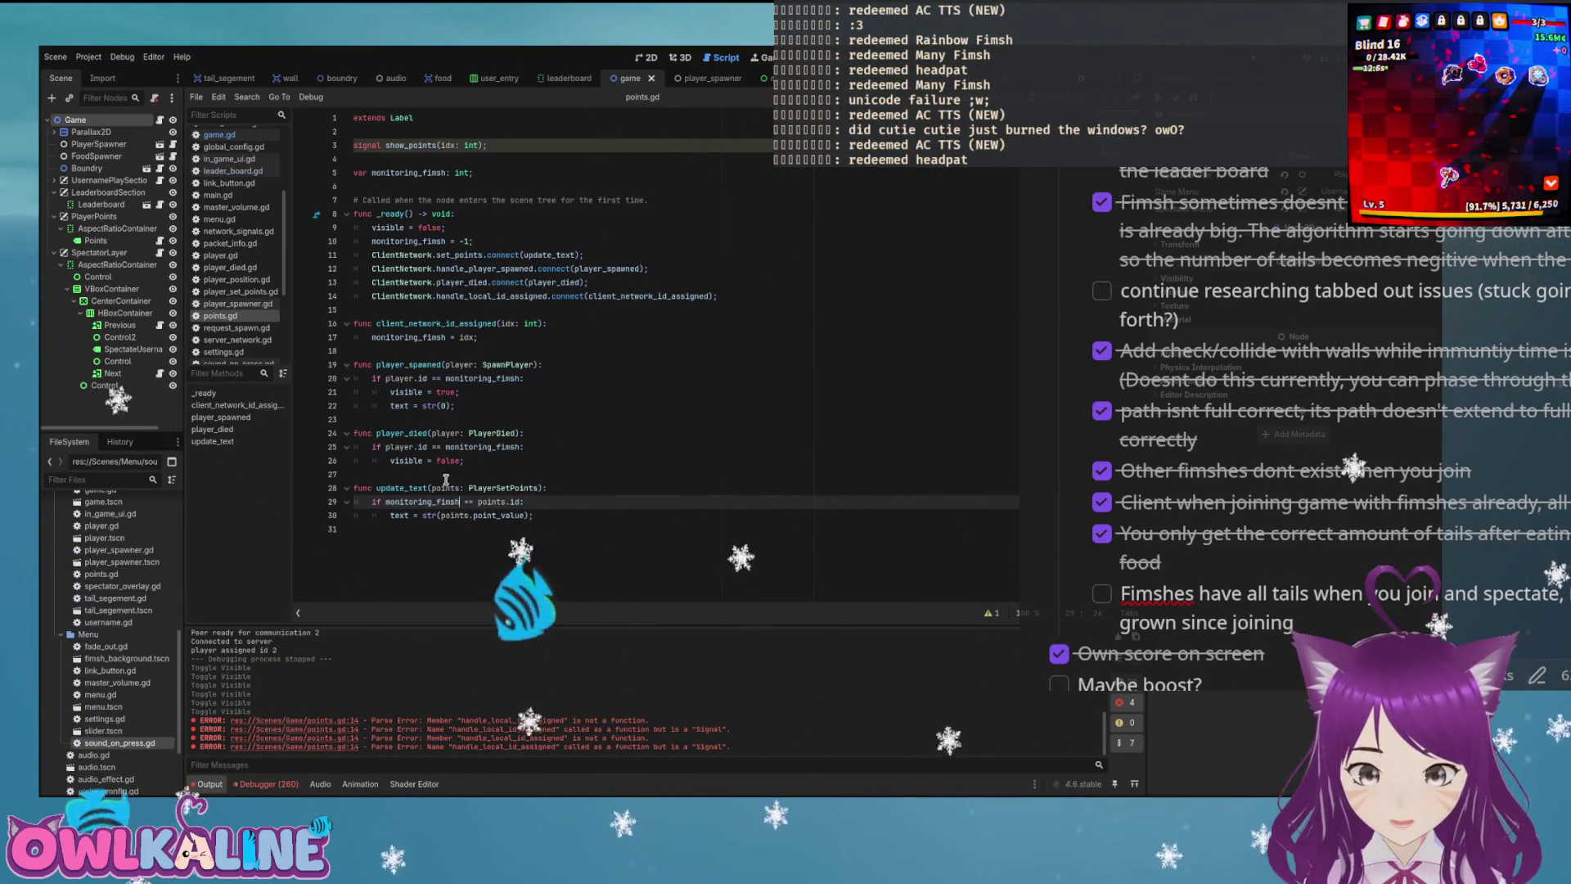
pyautogui.write('points.id ==')
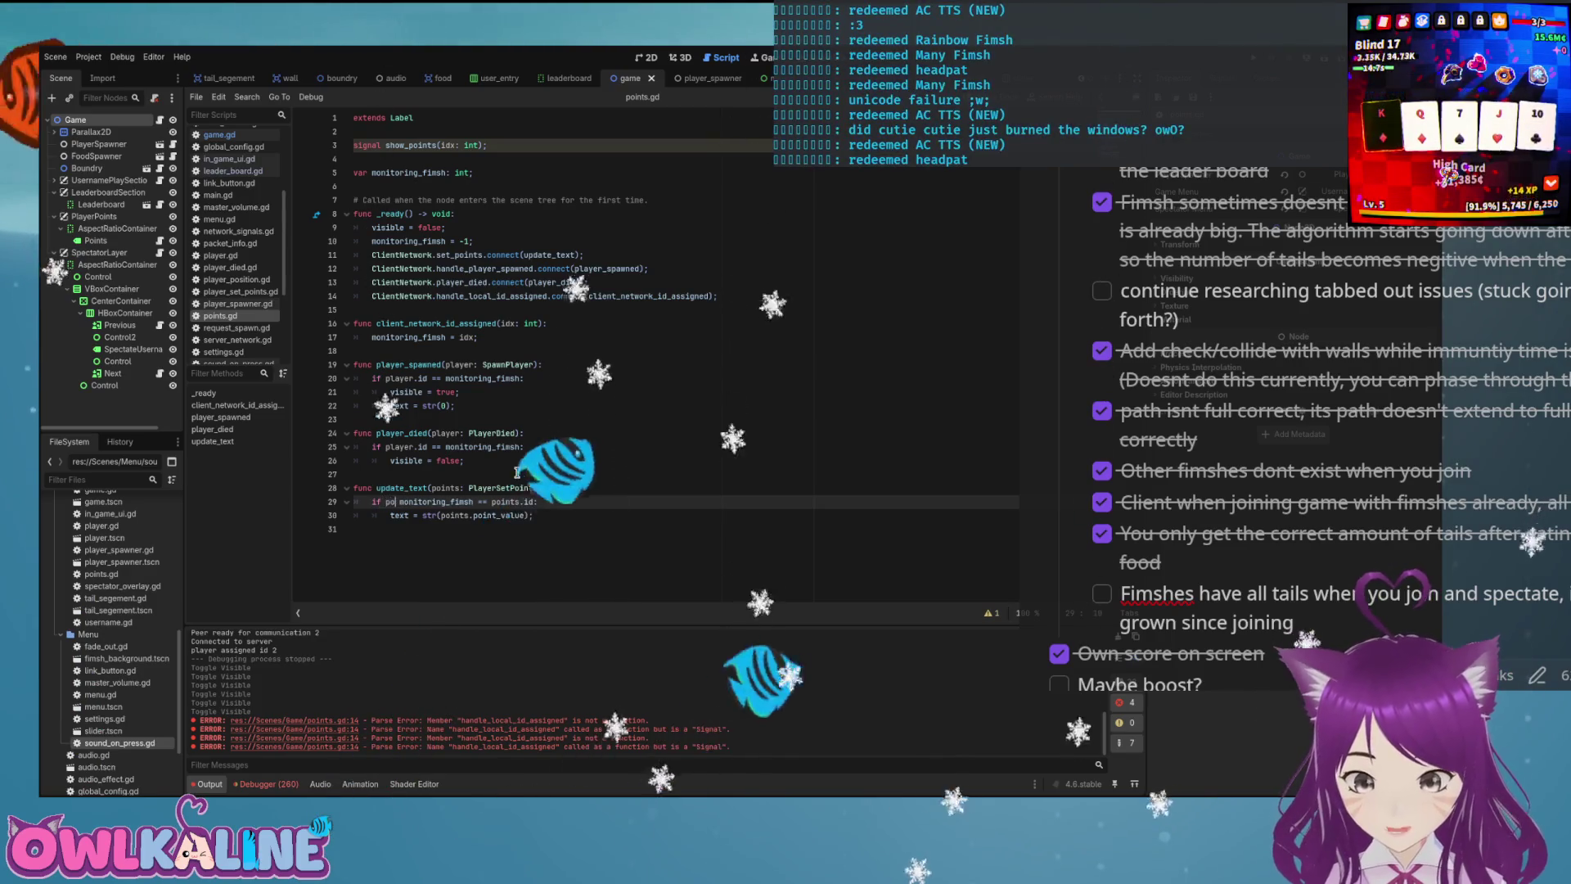
pyautogui.press('End')
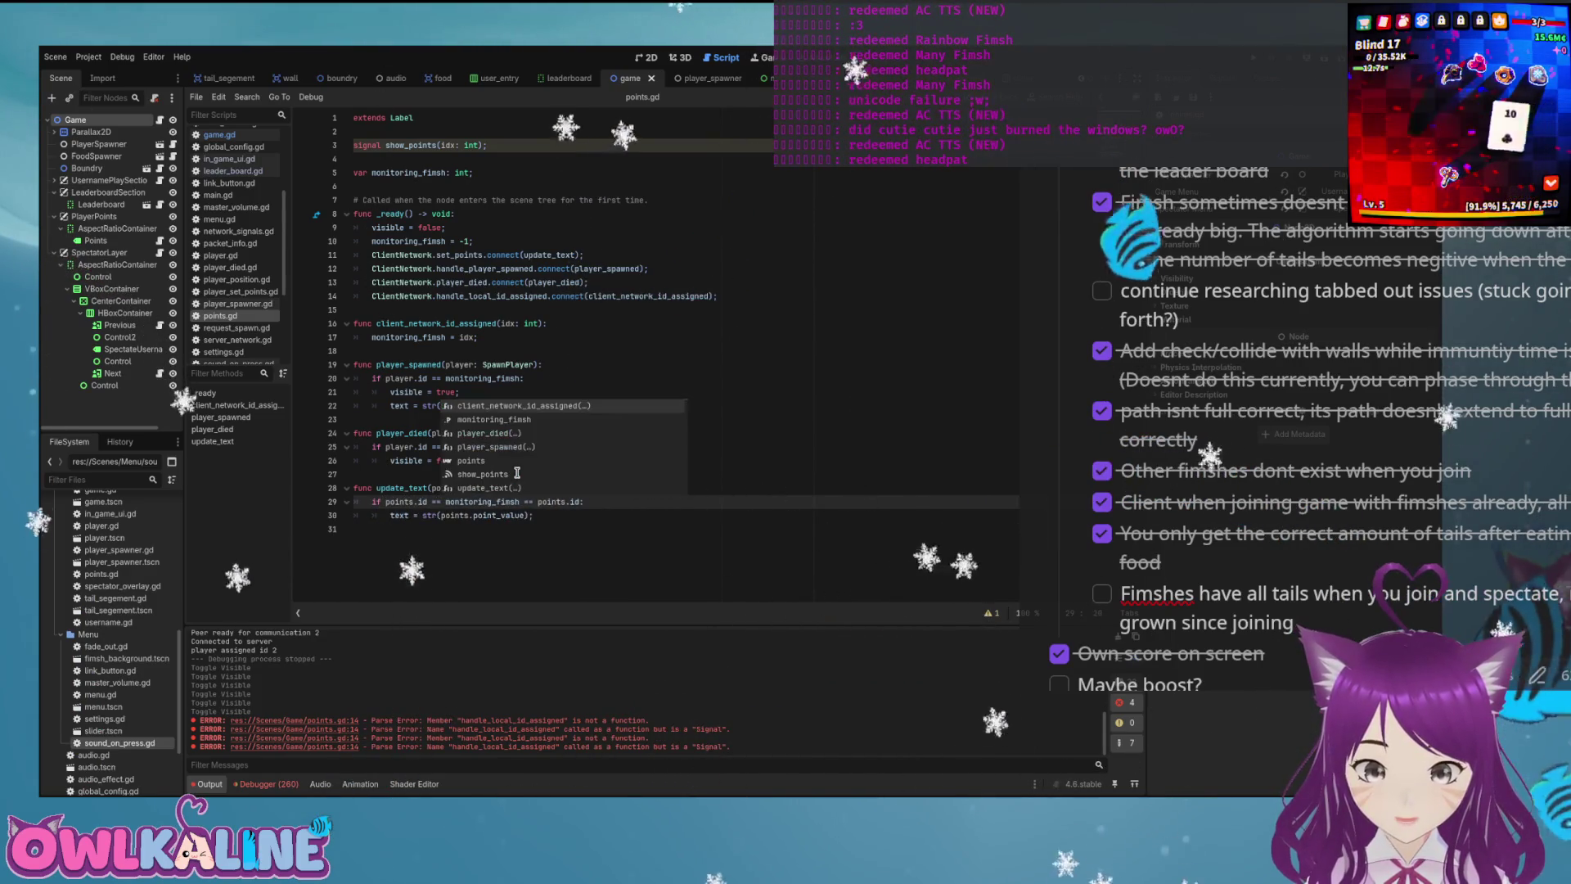
pyautogui.press('BackSpace')
pyautogui.press('BackSpace')
pyautogui.press('BackSpace')
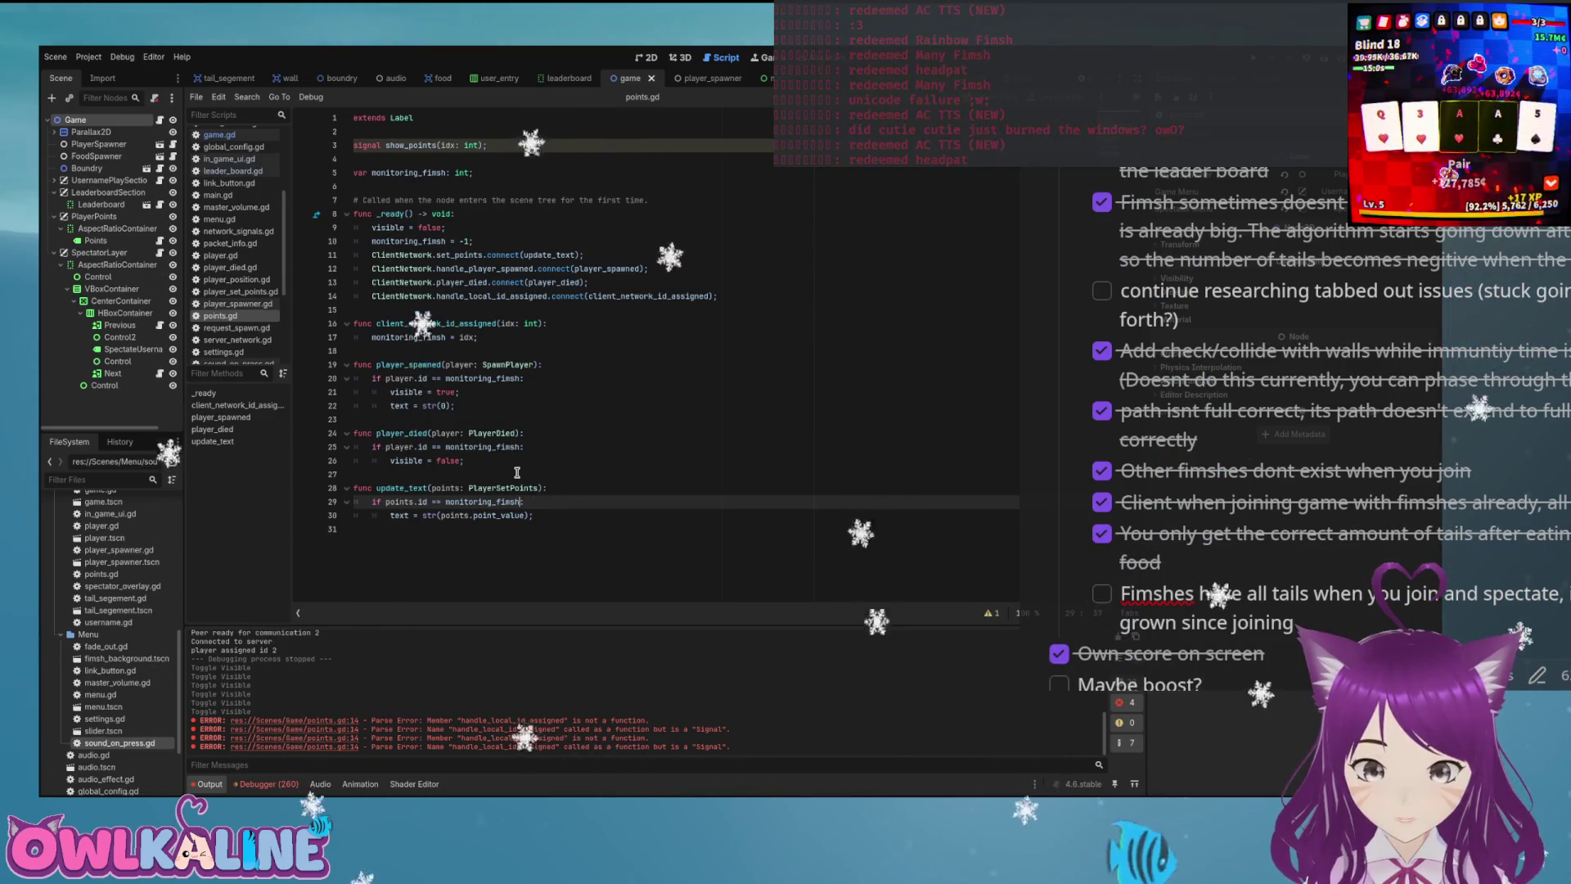
# - Select the client_network_id_assigned name and the show_points idx: int parameter
pyautogui.click(427, 322)
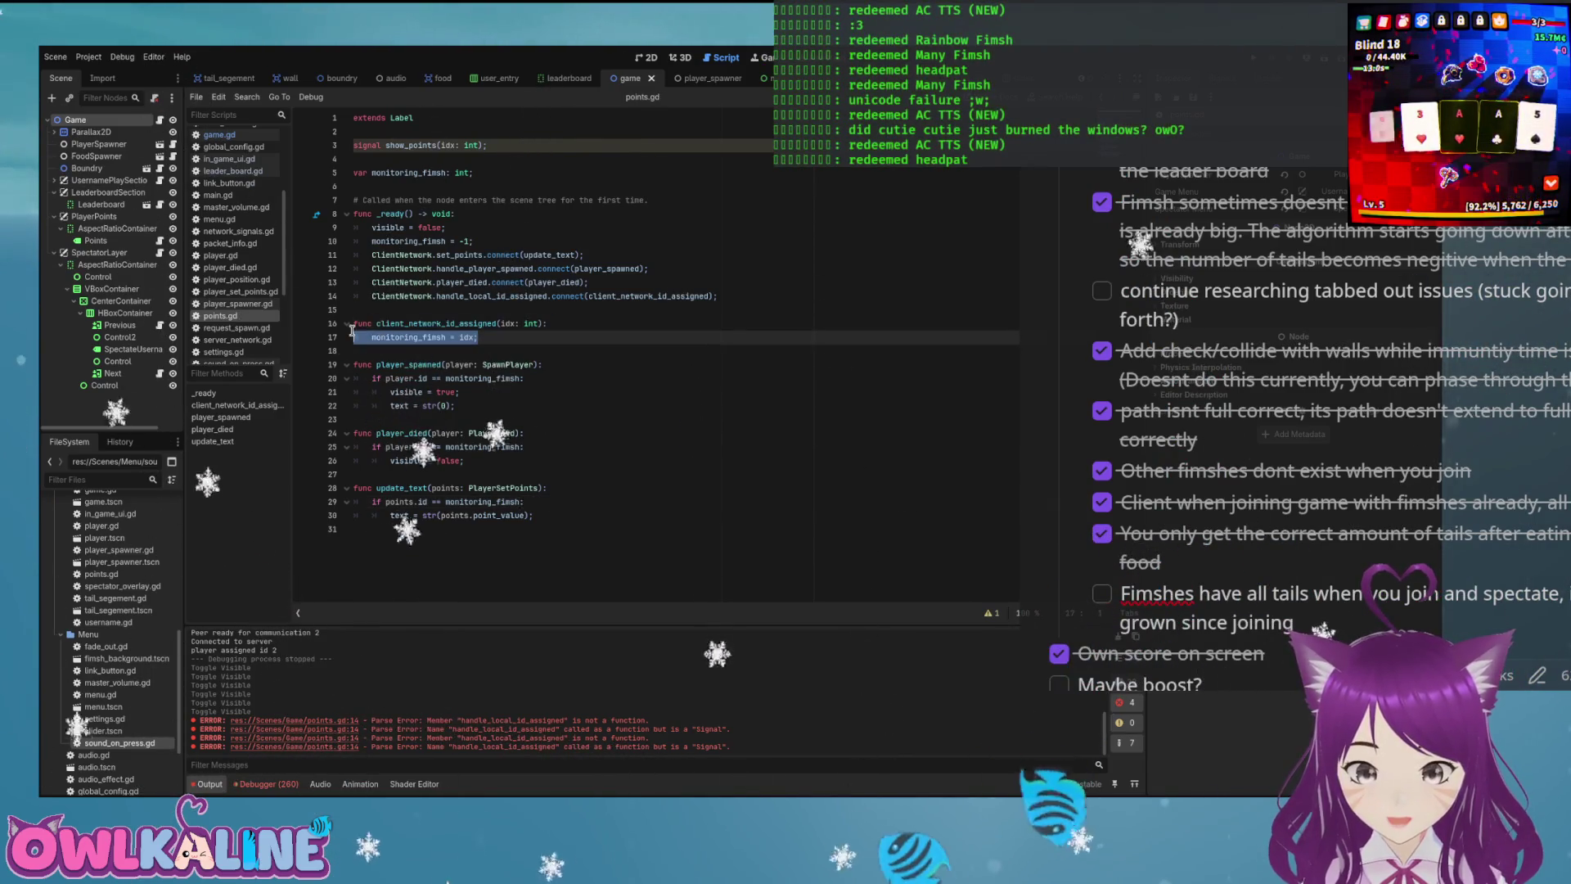
pyautogui.doubleClick(427, 321)
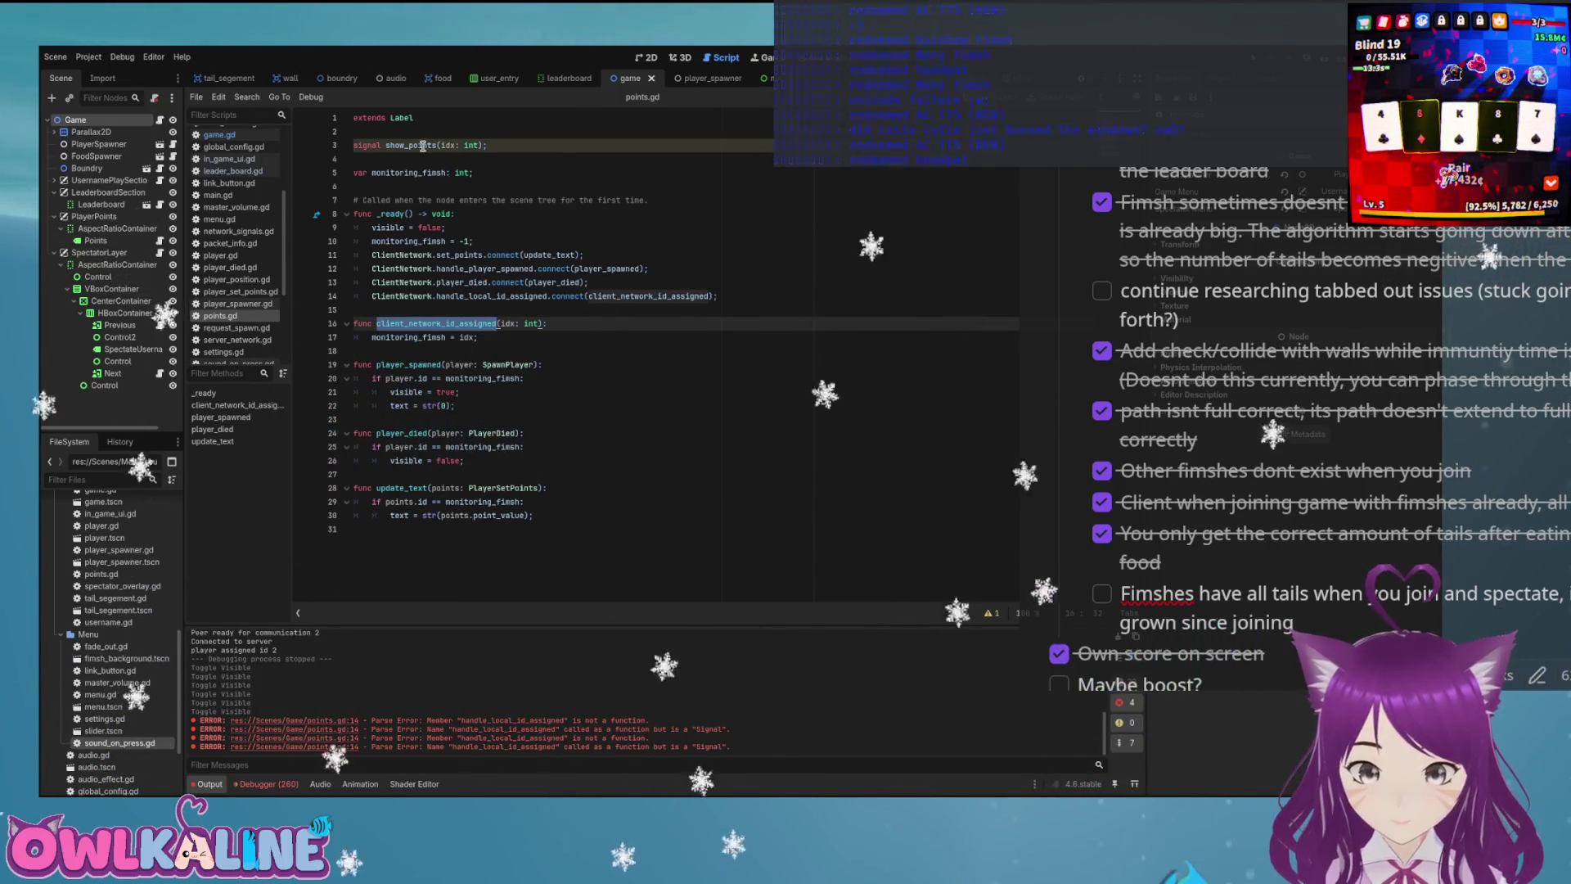
pyautogui.click(483, 144)
pyautogui.moveTo(441, 145); pyautogui.dragTo(477, 144)
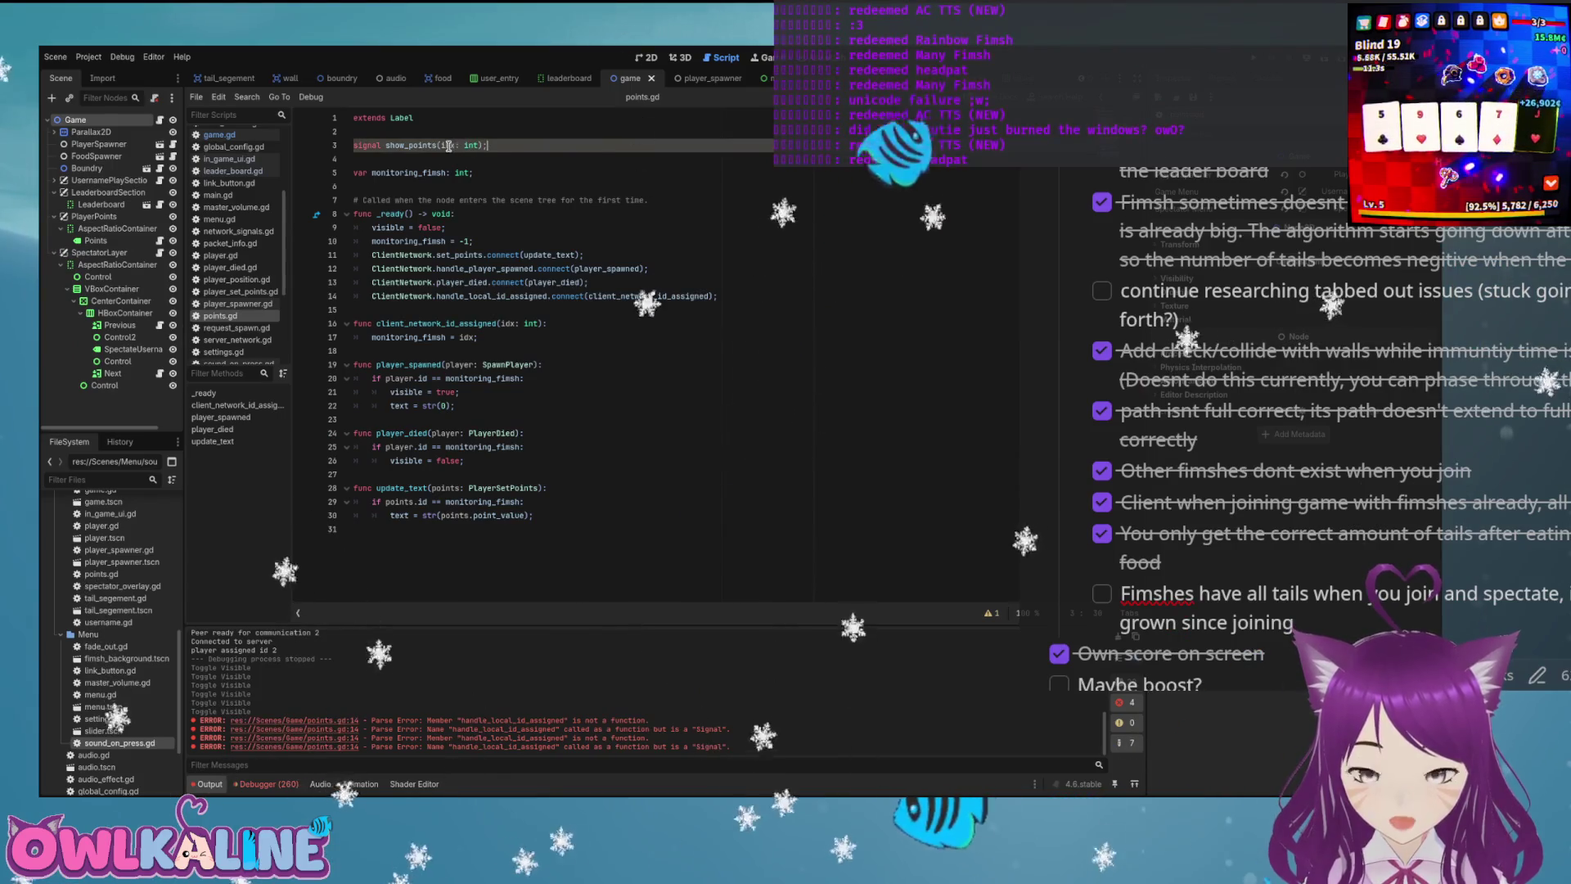
pyautogui.click(512, 146)
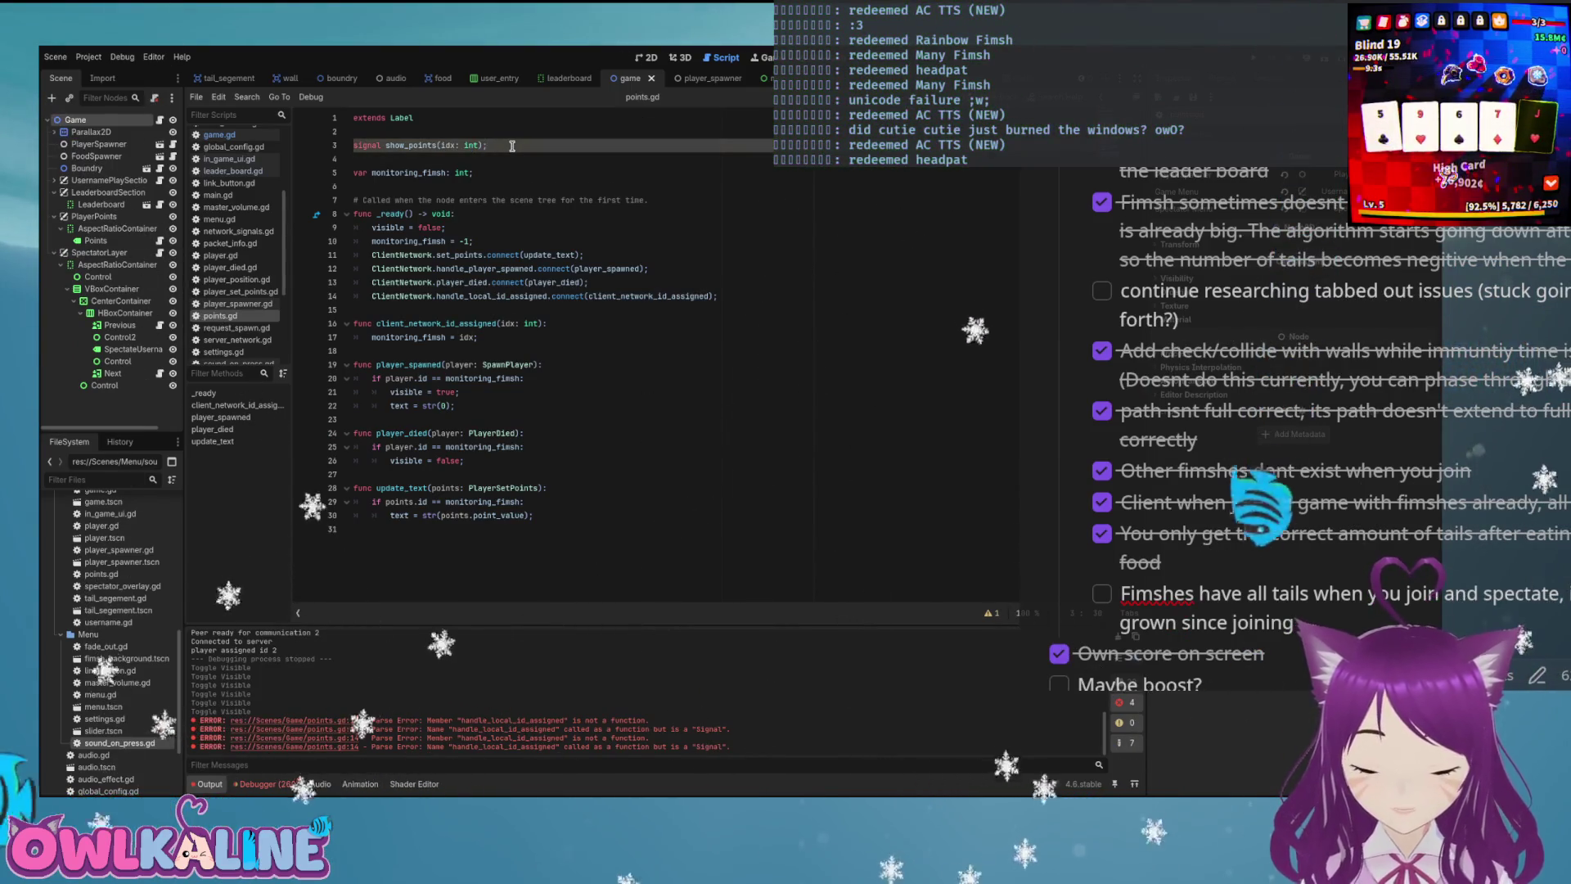
# - Write signal hide_points(); beneath show_points, undoing a garbled first attempt
pyautogui.press('Return')
pyautogui.write('signal hid')
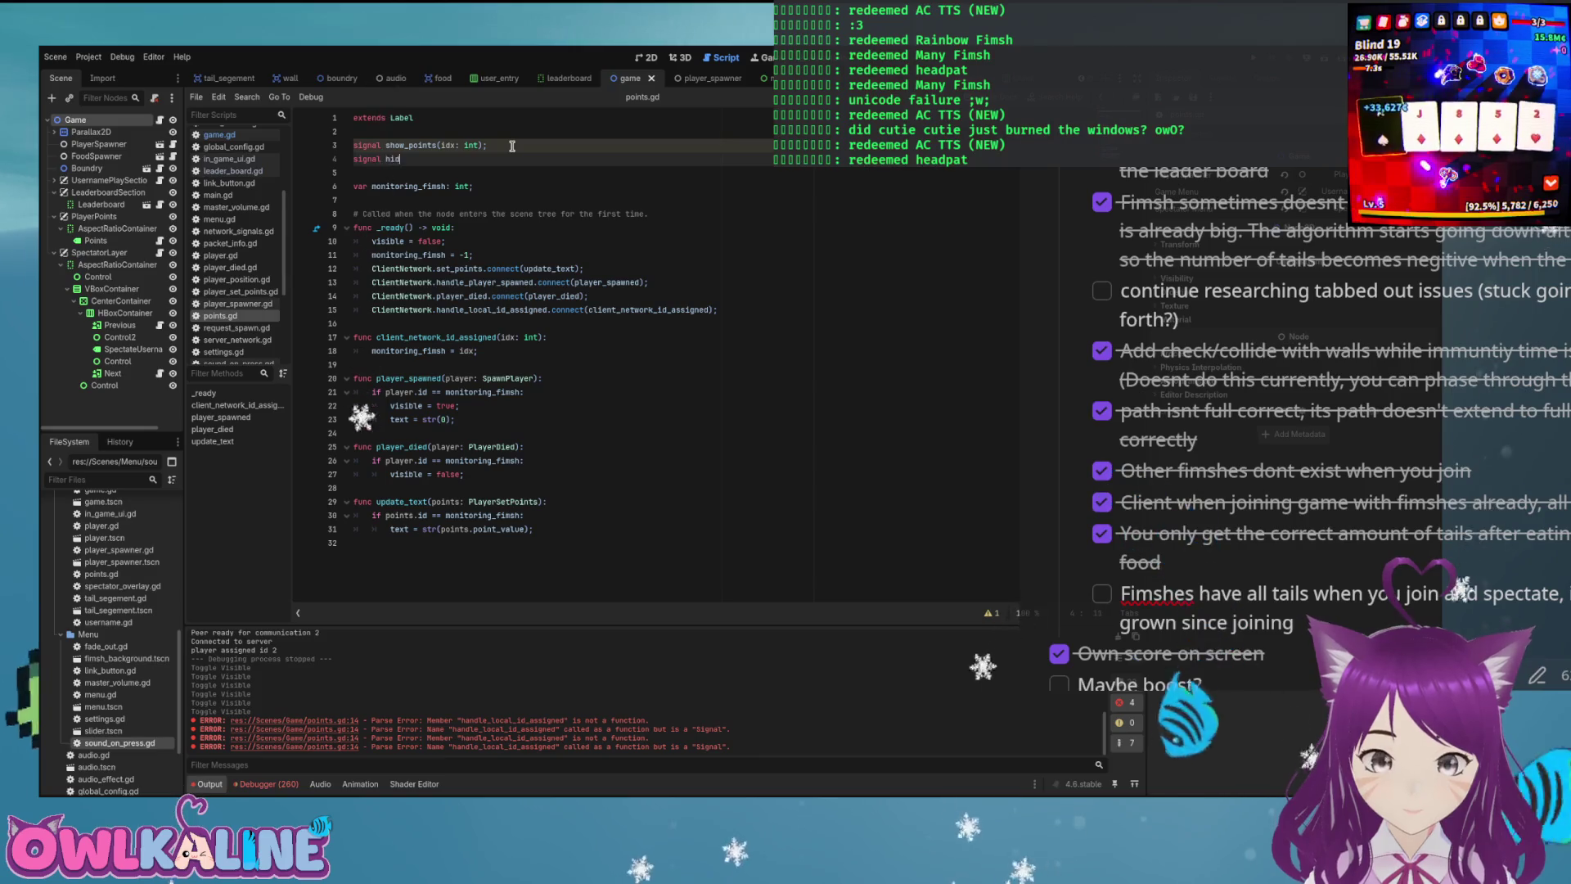
pyautogui.write('points(')
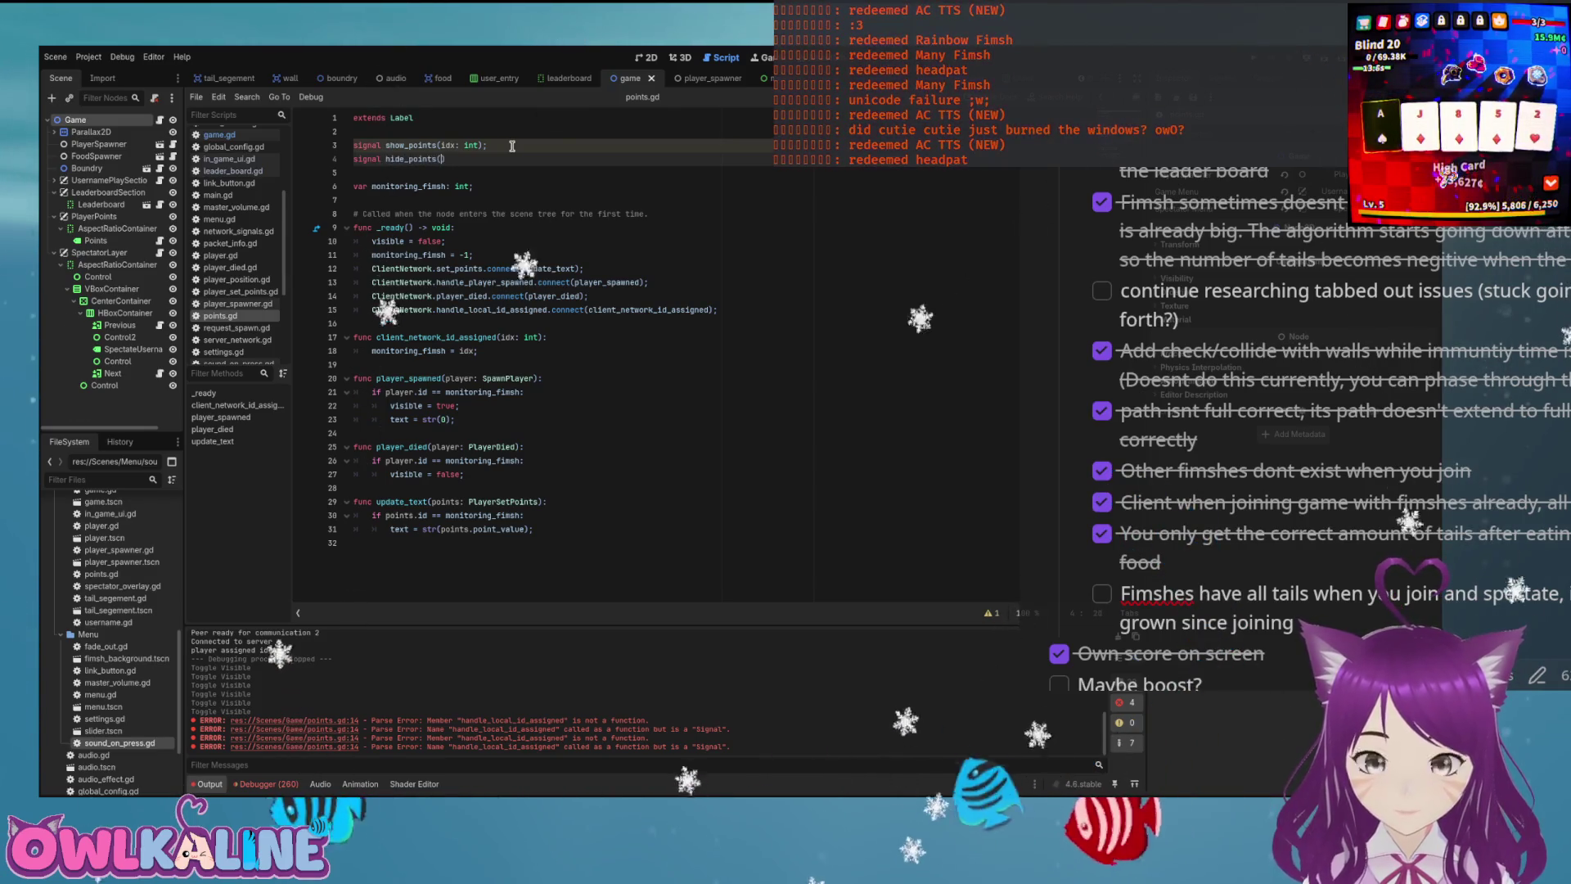
pyautogui.write(')monitoring_fims')
pyautogui.hotkey('ctrl', 'z')
pyautogui.hotkey('ctrl', 'z')
pyautogui.hotkey('ctrl', 'z')
pyautogui.press('Up')
pyautogui.press('Up')
pyautogui.press('Up')
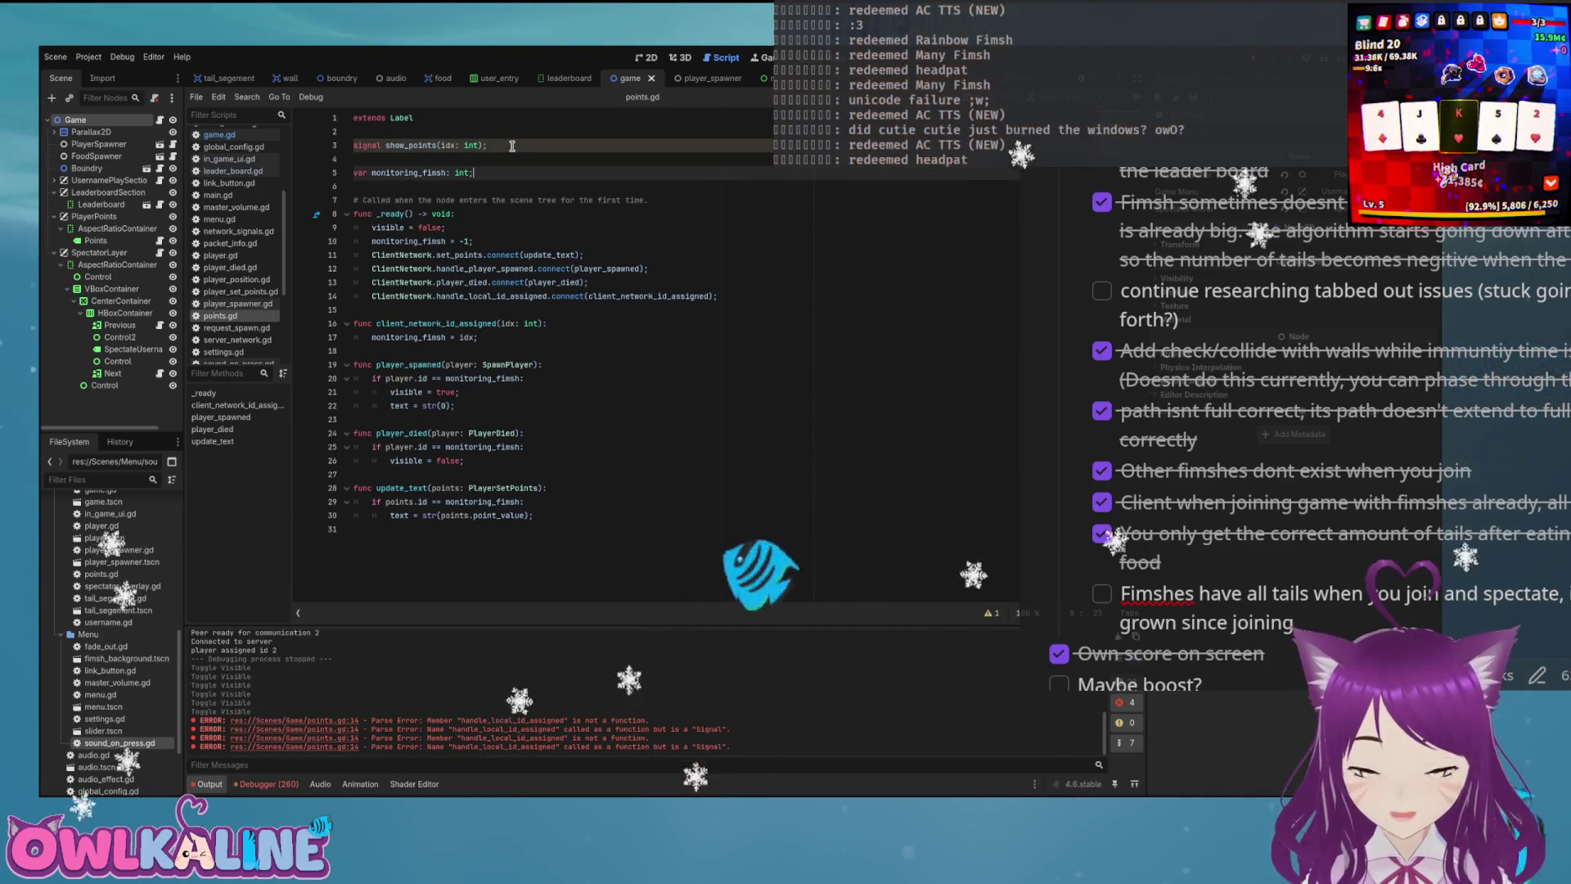
pyautogui.press('End')
pyautogui.press('Return')
pyautogui.write('signal hide_')
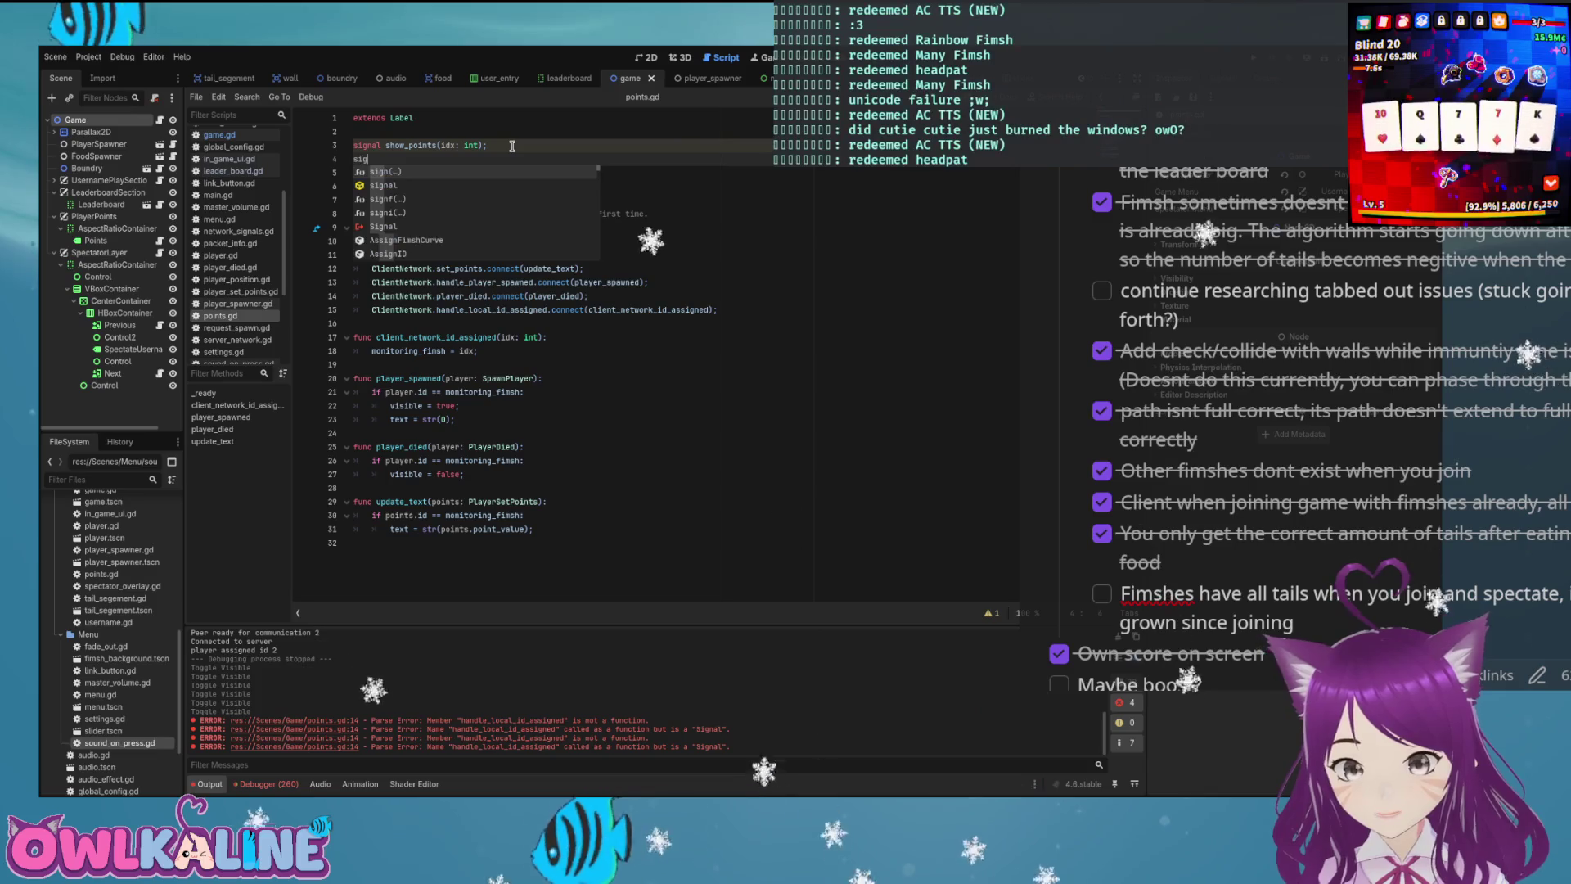
pyautogui.write('points();')
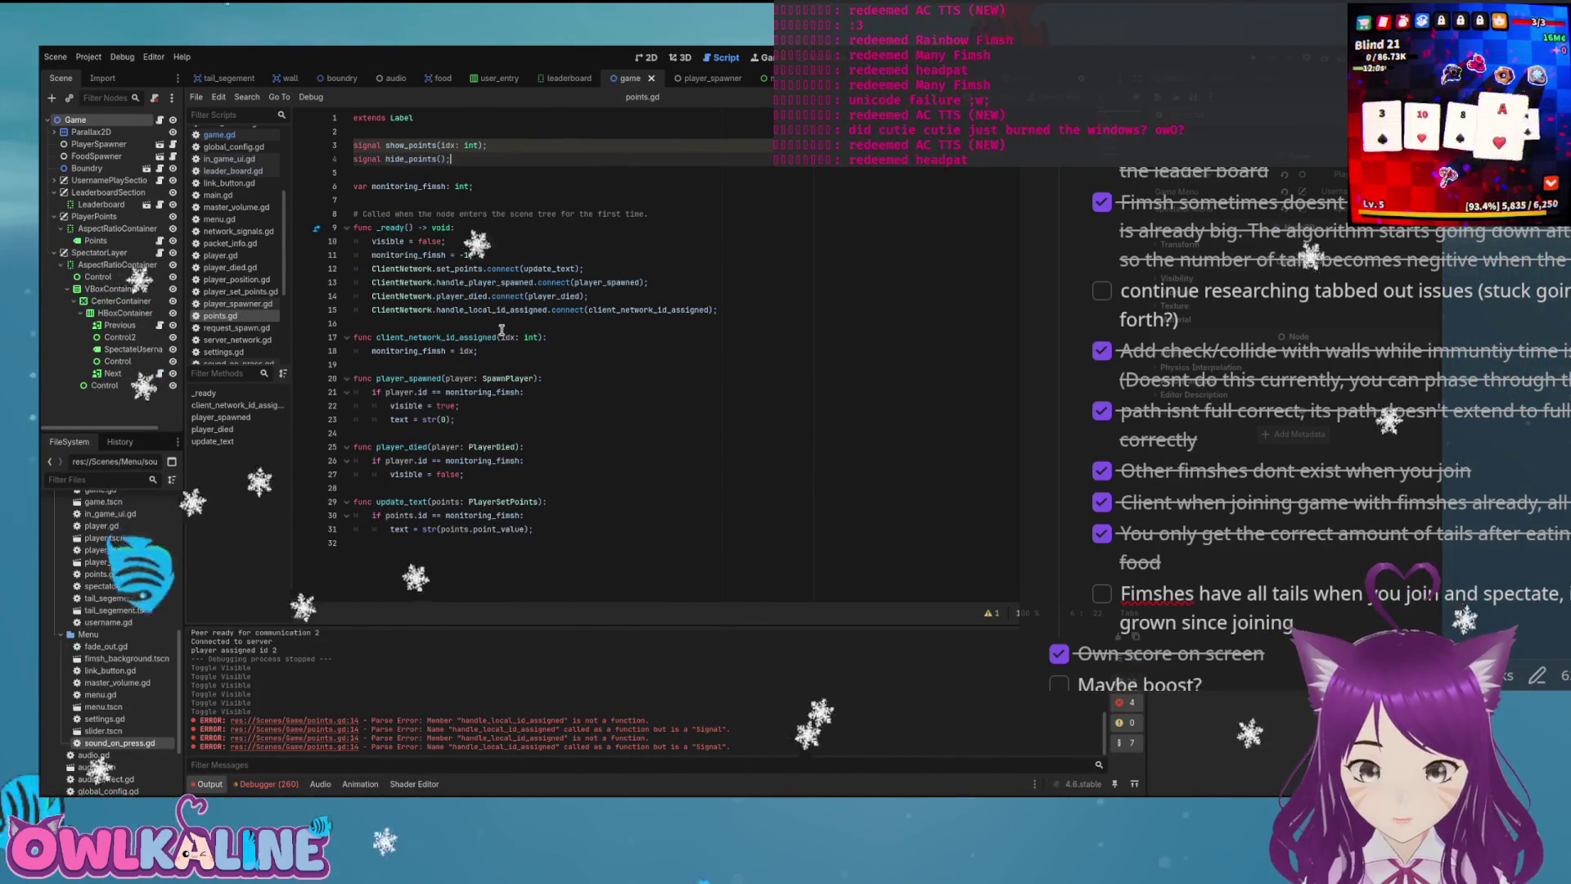
pyautogui.click(409, 380)
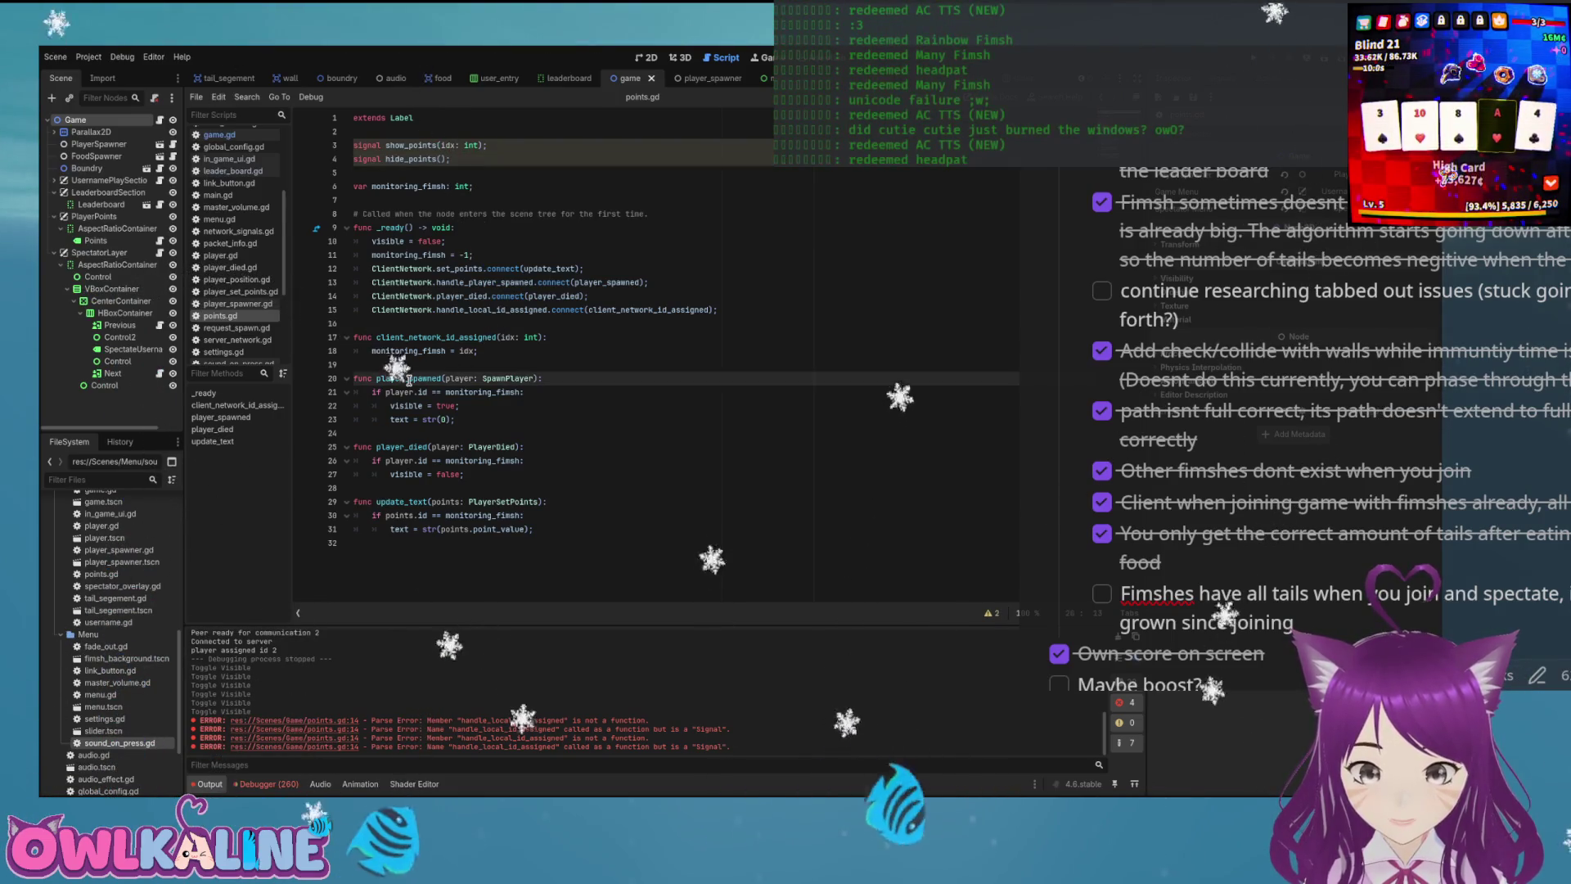
pyautogui.doubleClick(459, 392)
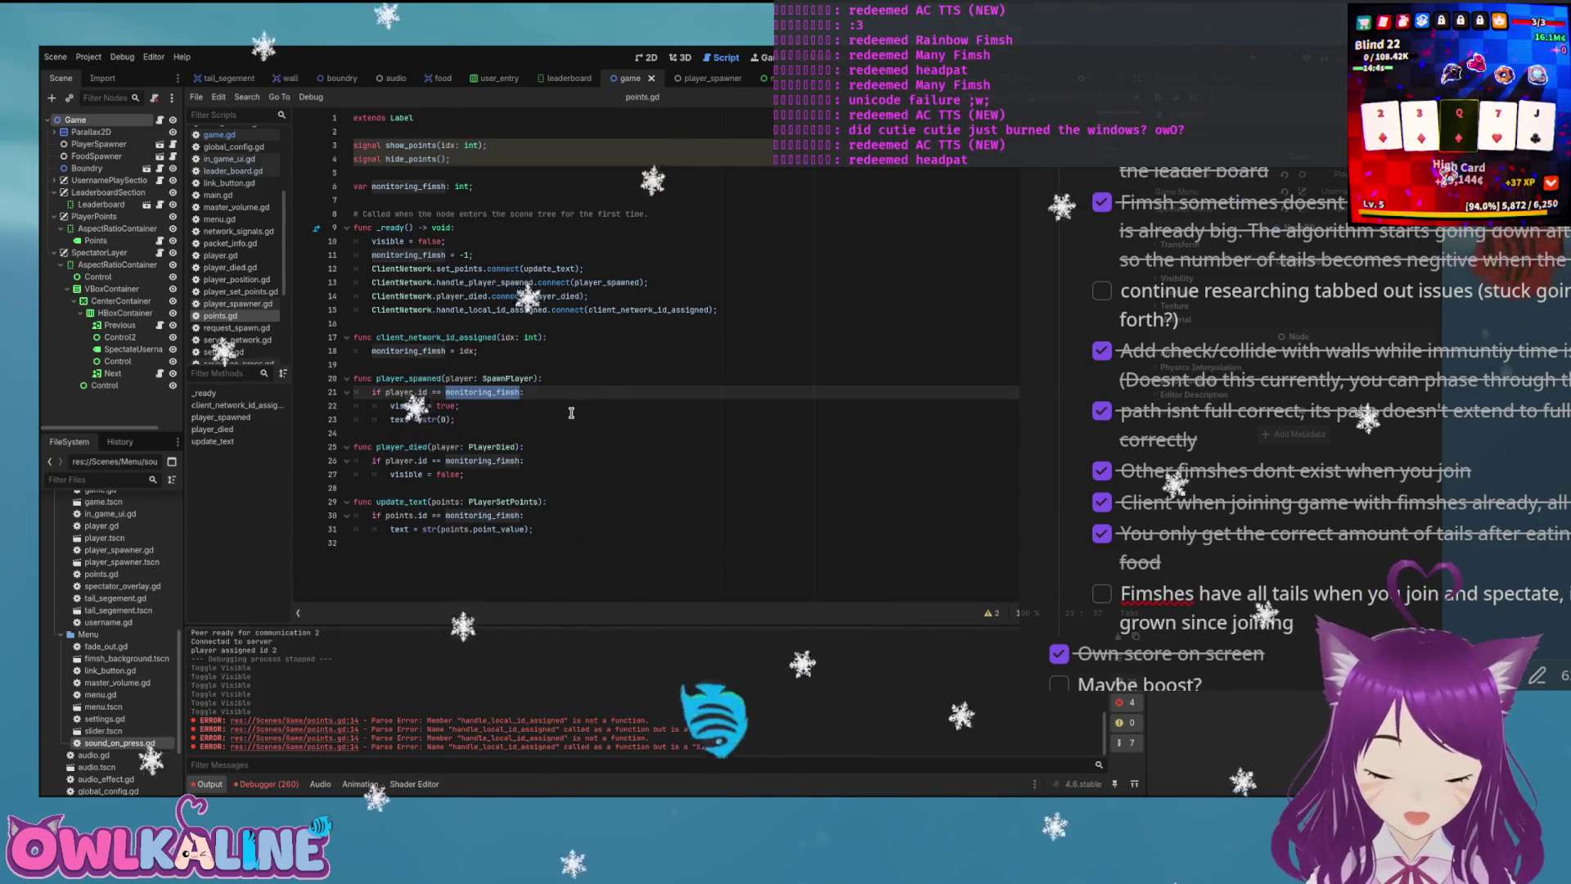
# - Check player.id against ClientNetwork.id in player_spawned and assign monitoring_fimsh = ClientNetwork.id inside
pyautogui.write('Cli')
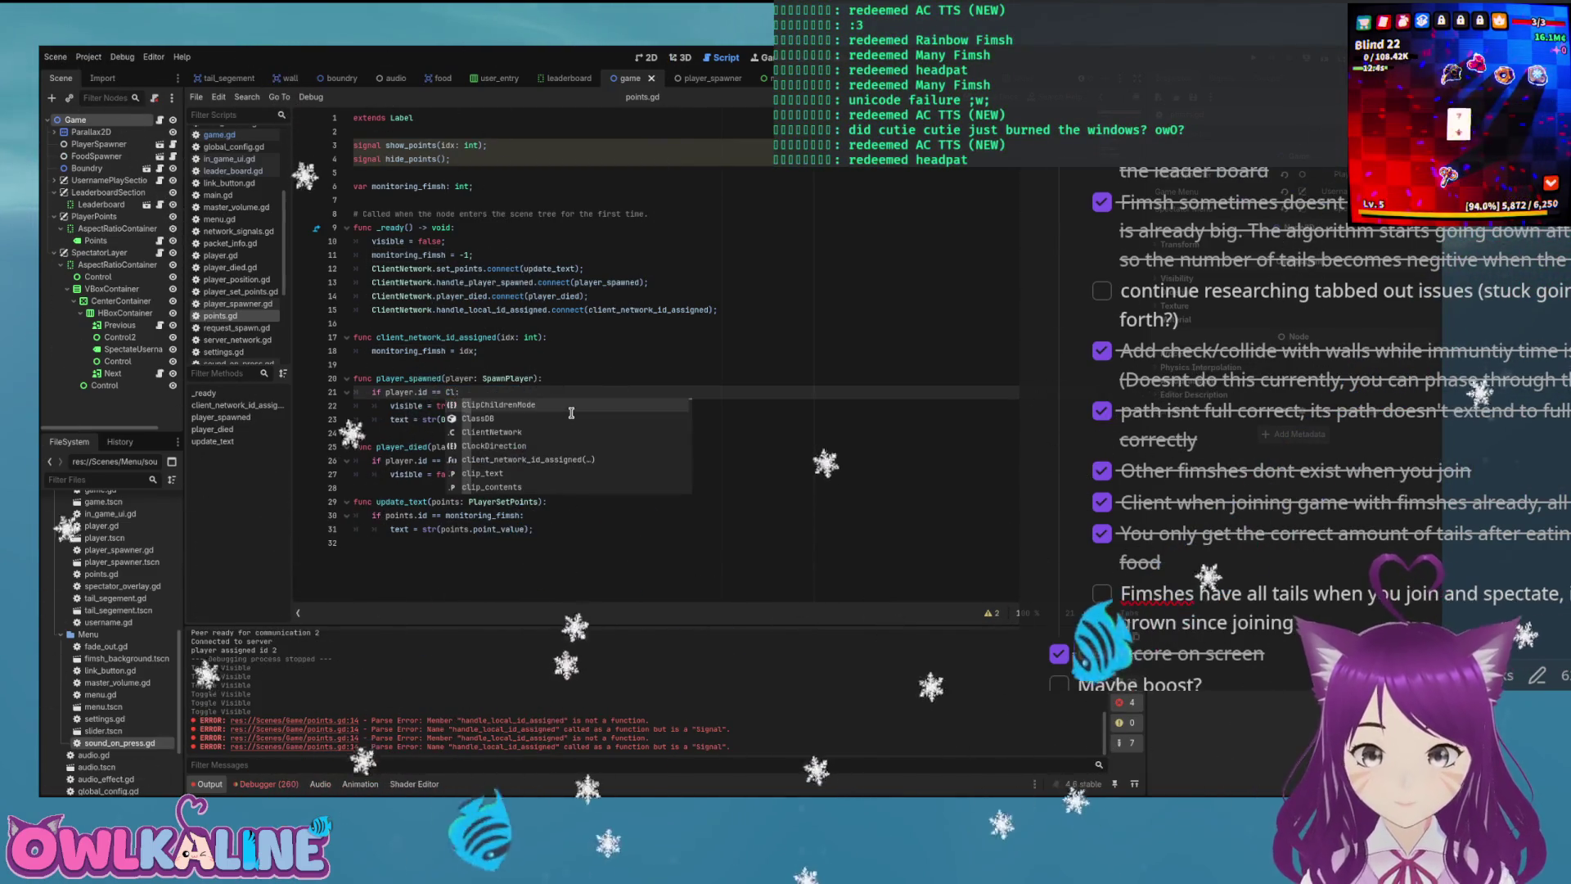
pyautogui.write('entNetwork.')
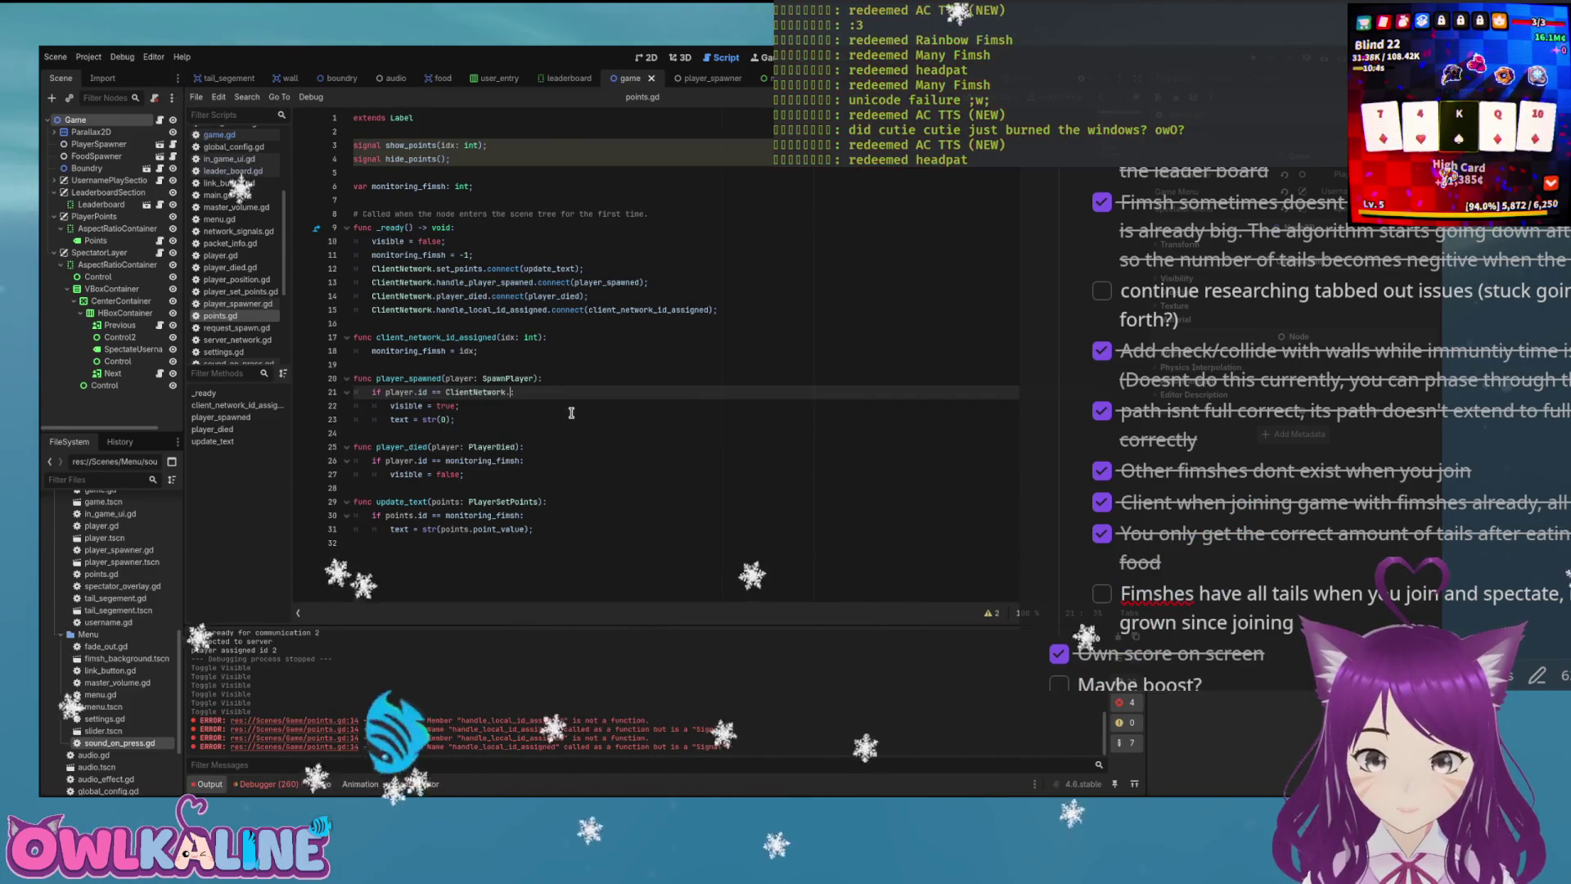
pyautogui.write('id:')
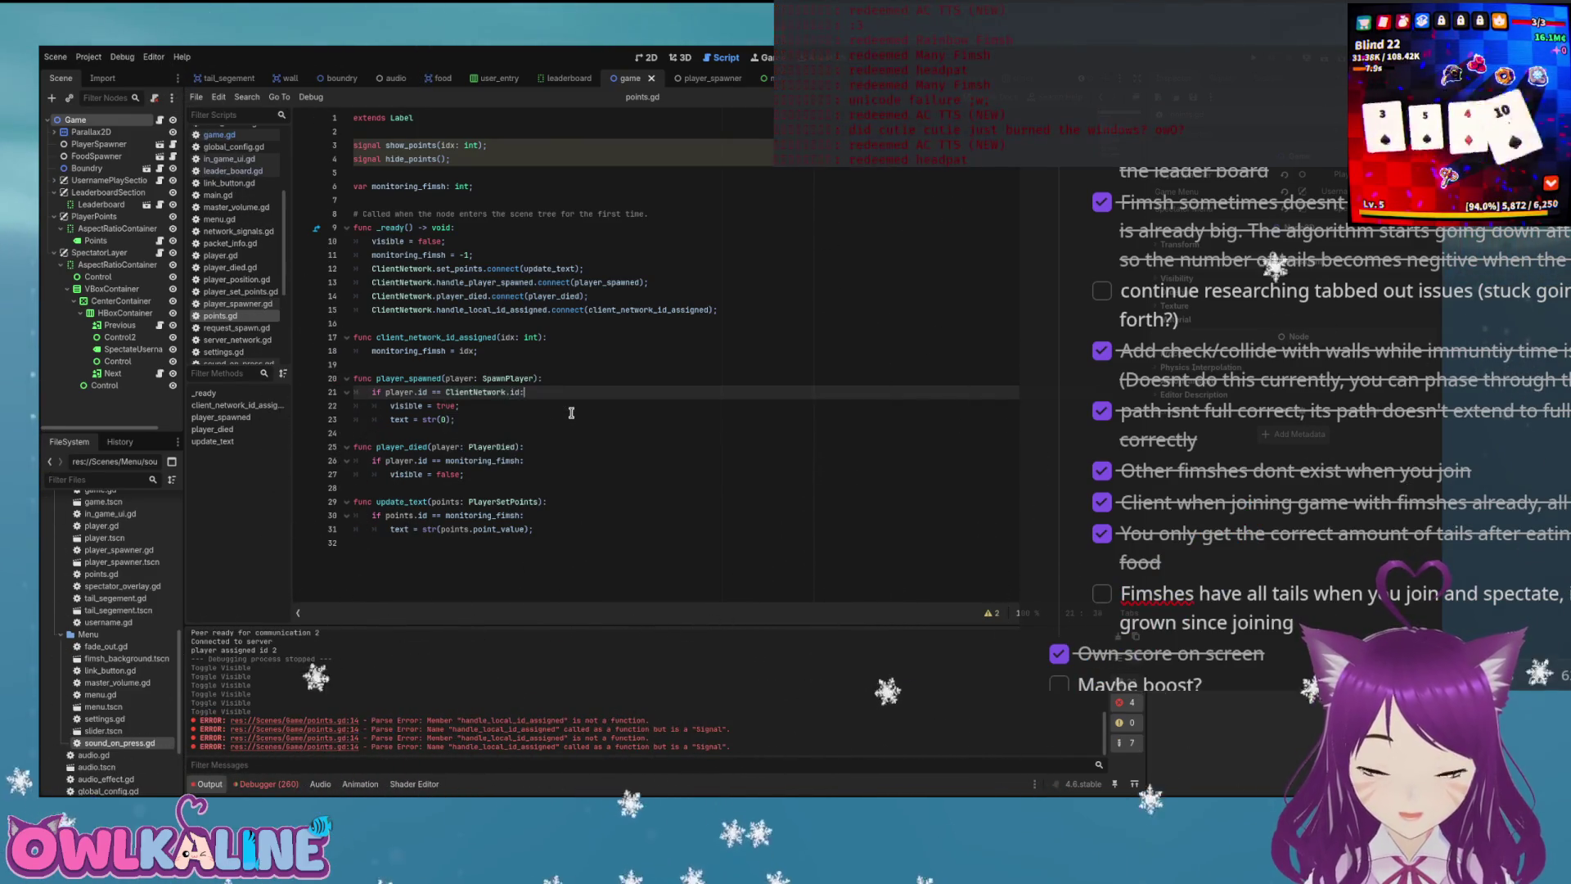
pyautogui.press('Return')
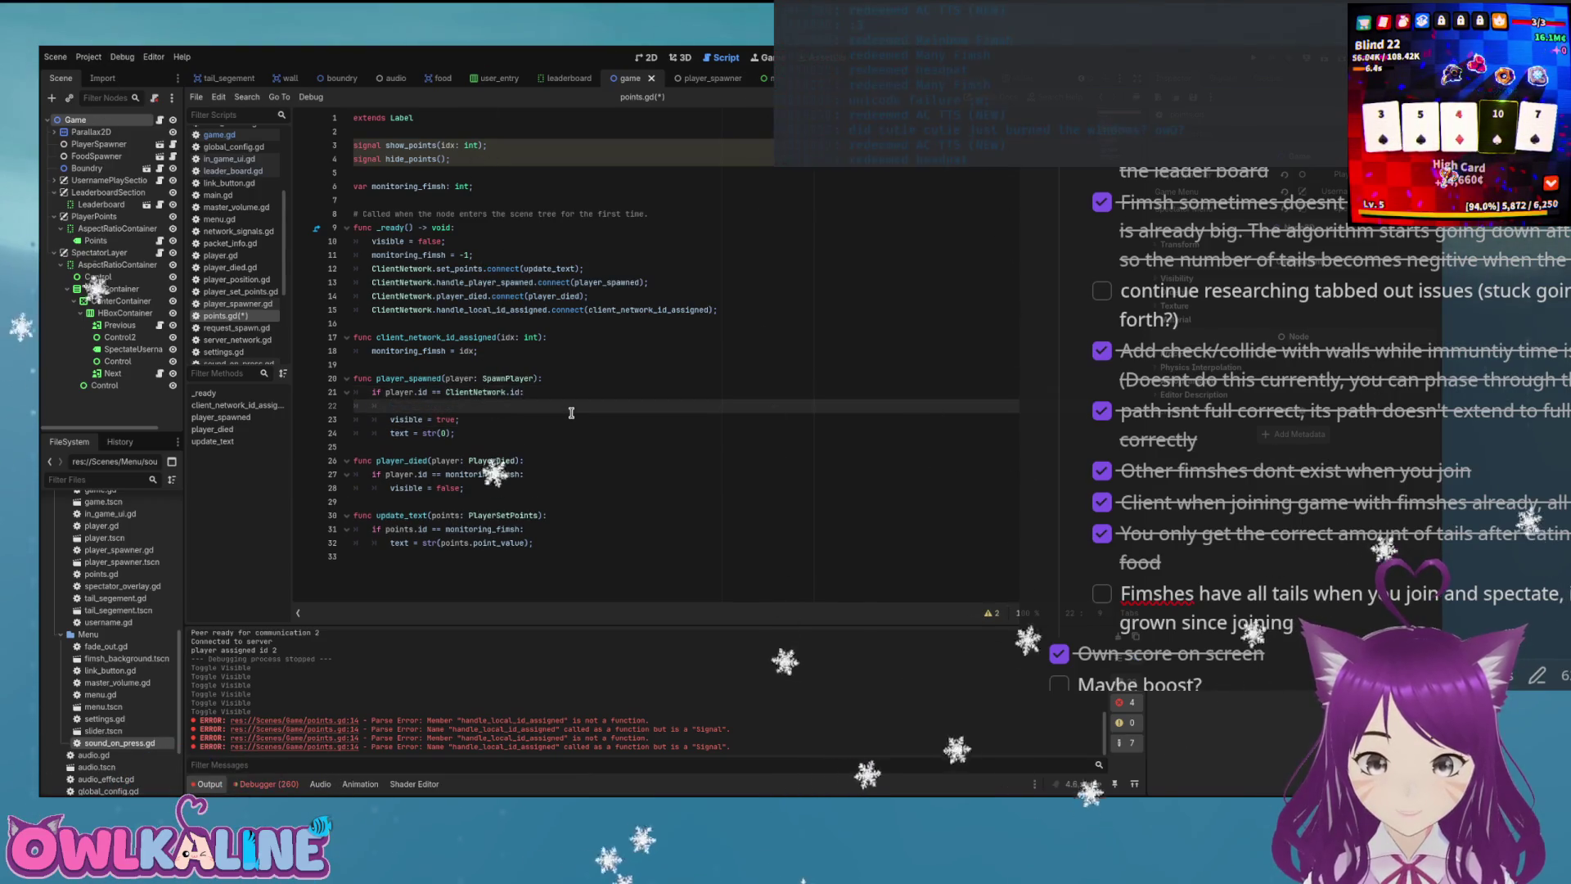
pyautogui.press('Return')
pyautogui.write('= Clie')
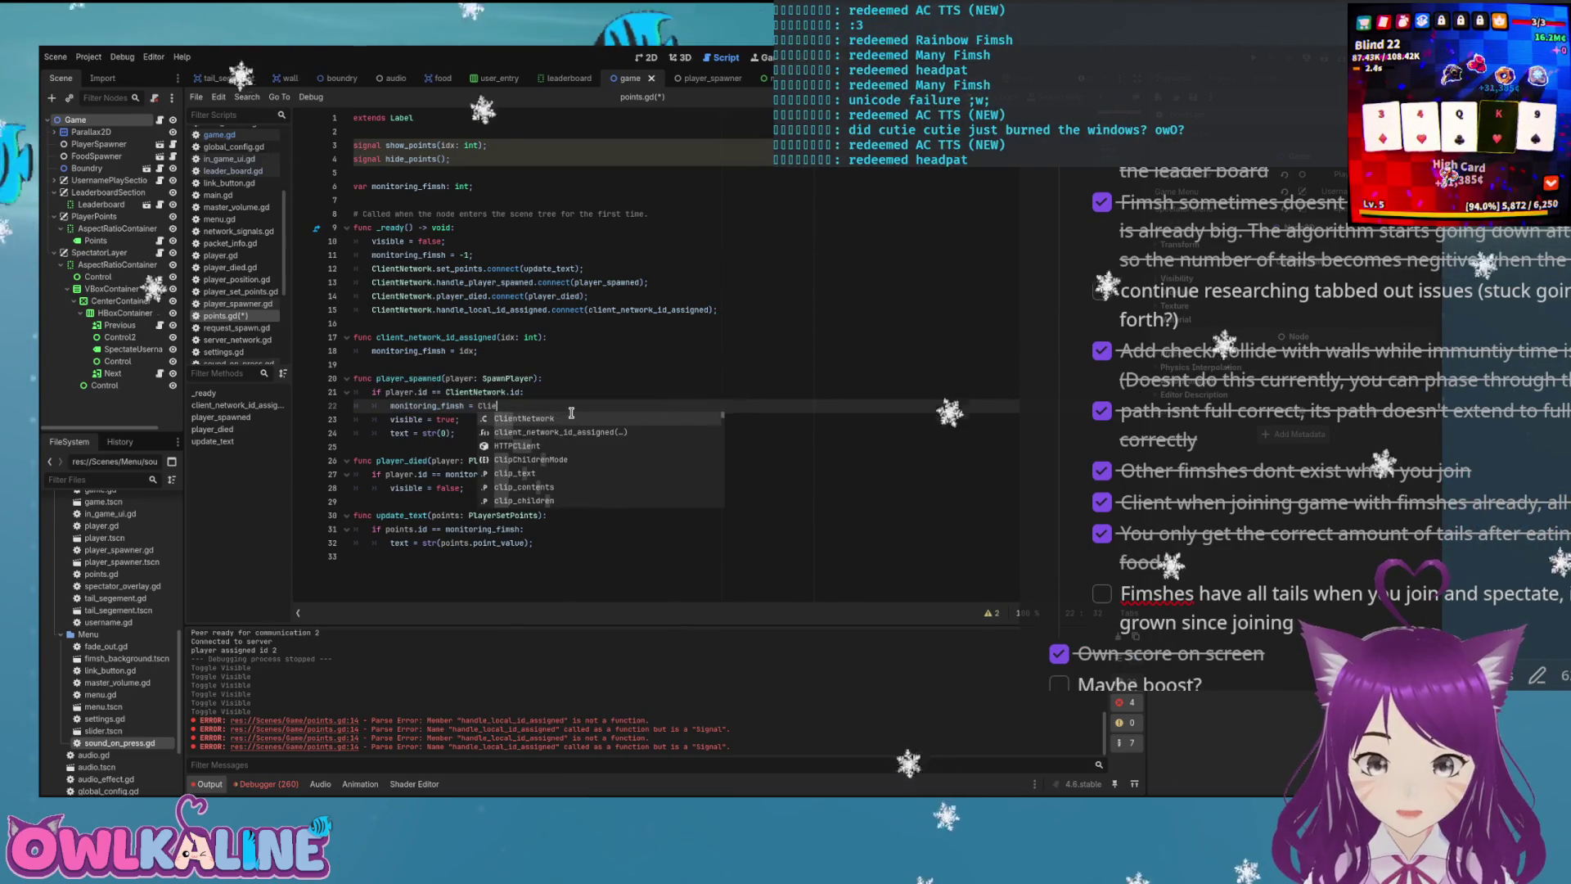
pyautogui.press('Return')
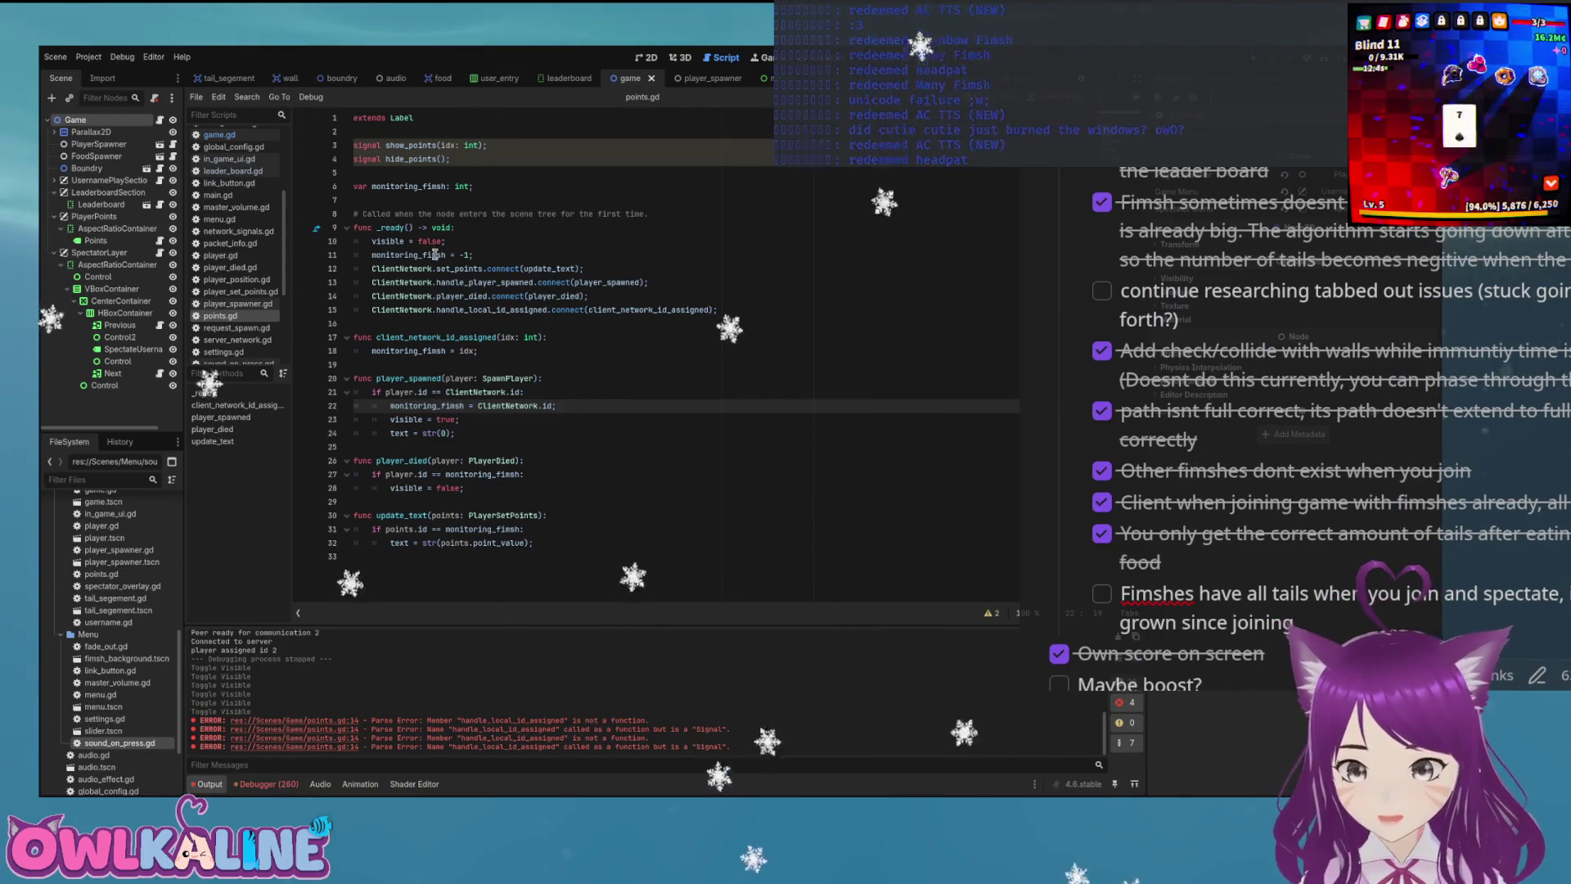
pyautogui.doubleClick(412, 146)
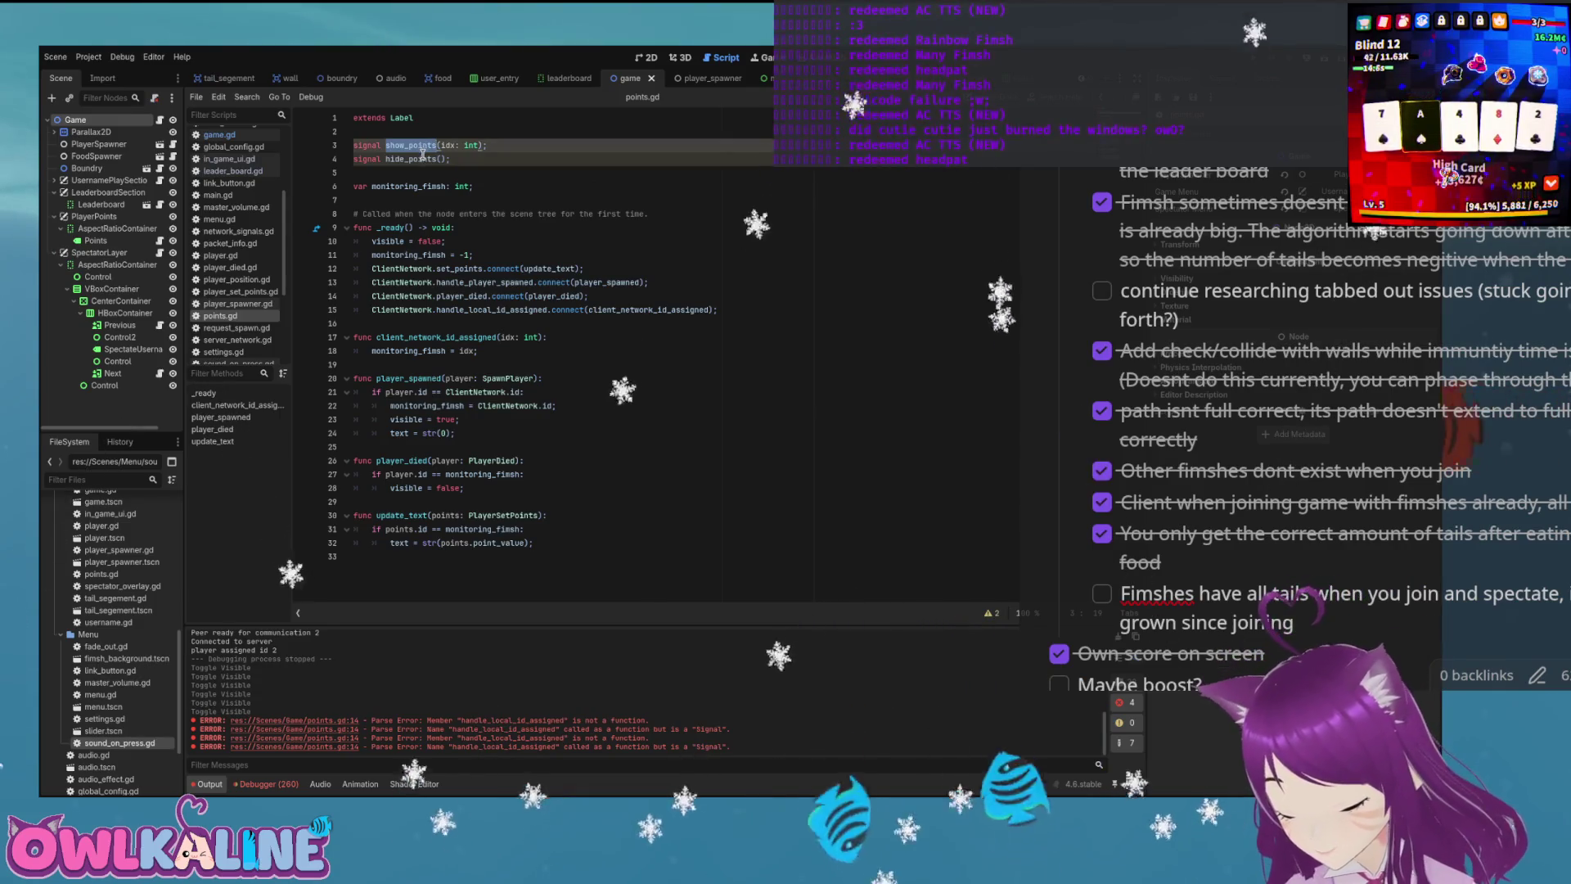
# - Add a show_points.connect(); call after the existing connections in _ready
pyautogui.click(756, 310)
pyautogui.press('Return')
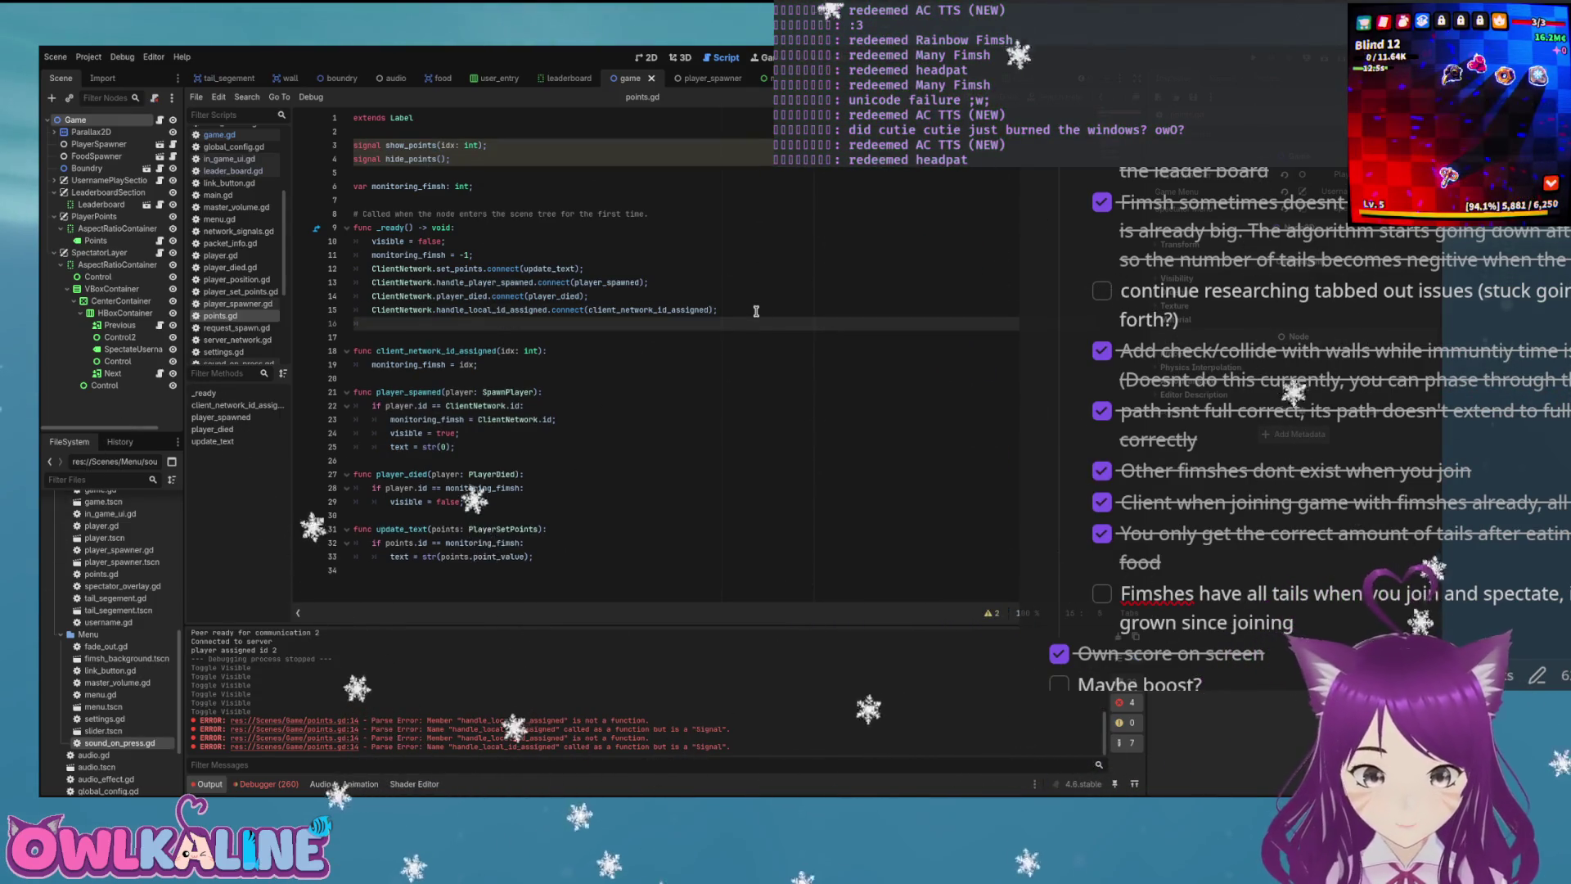
pyautogui.press('Return')
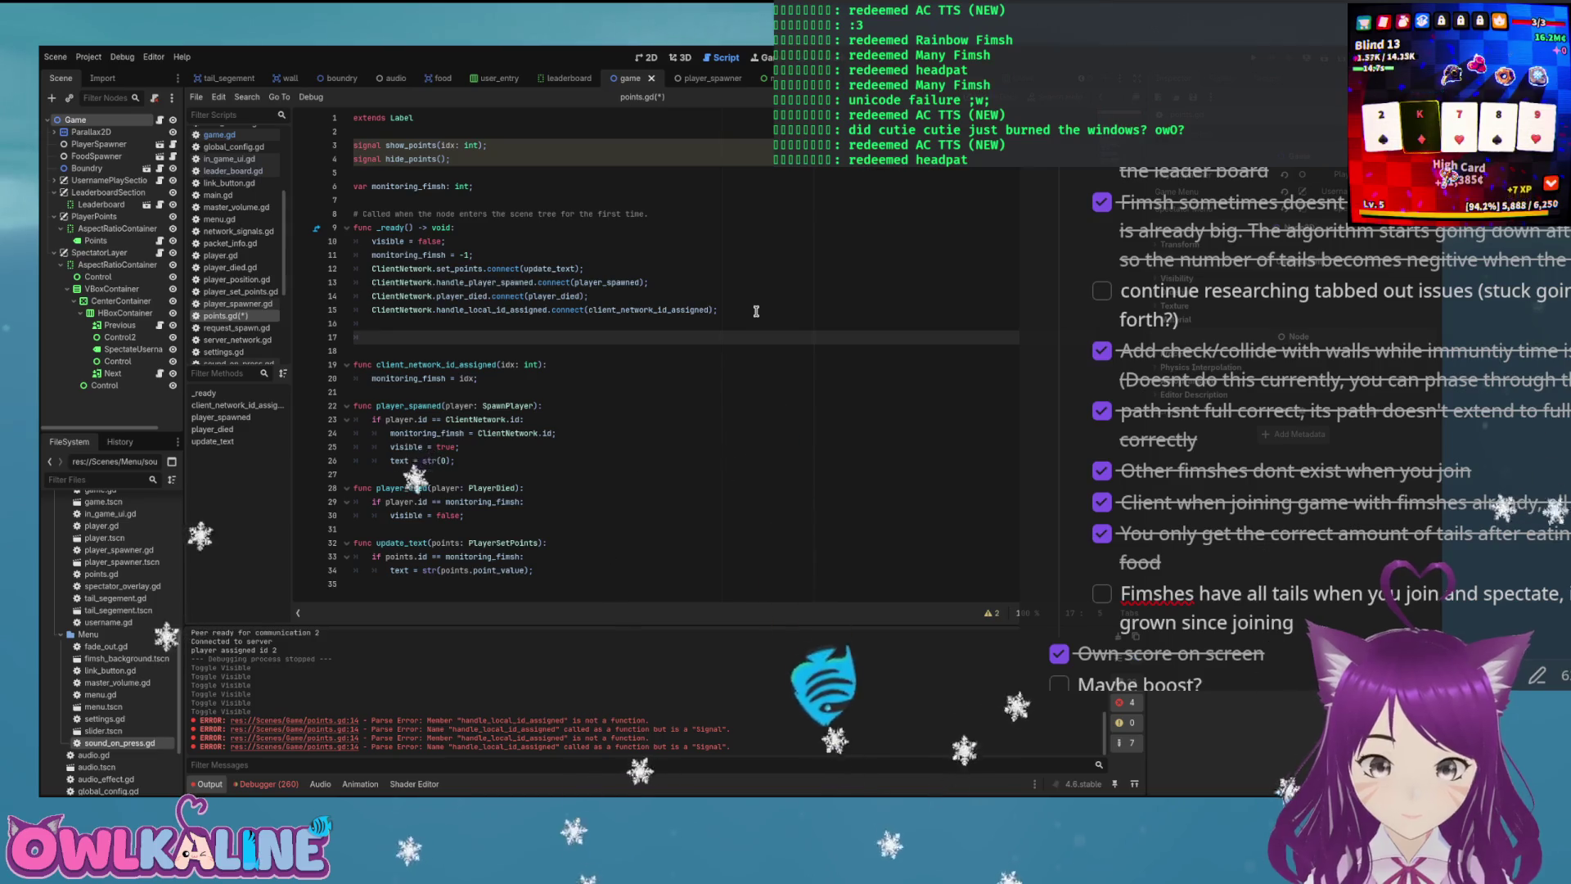
pyautogui.press('Return')
pyautogui.write('.connect')
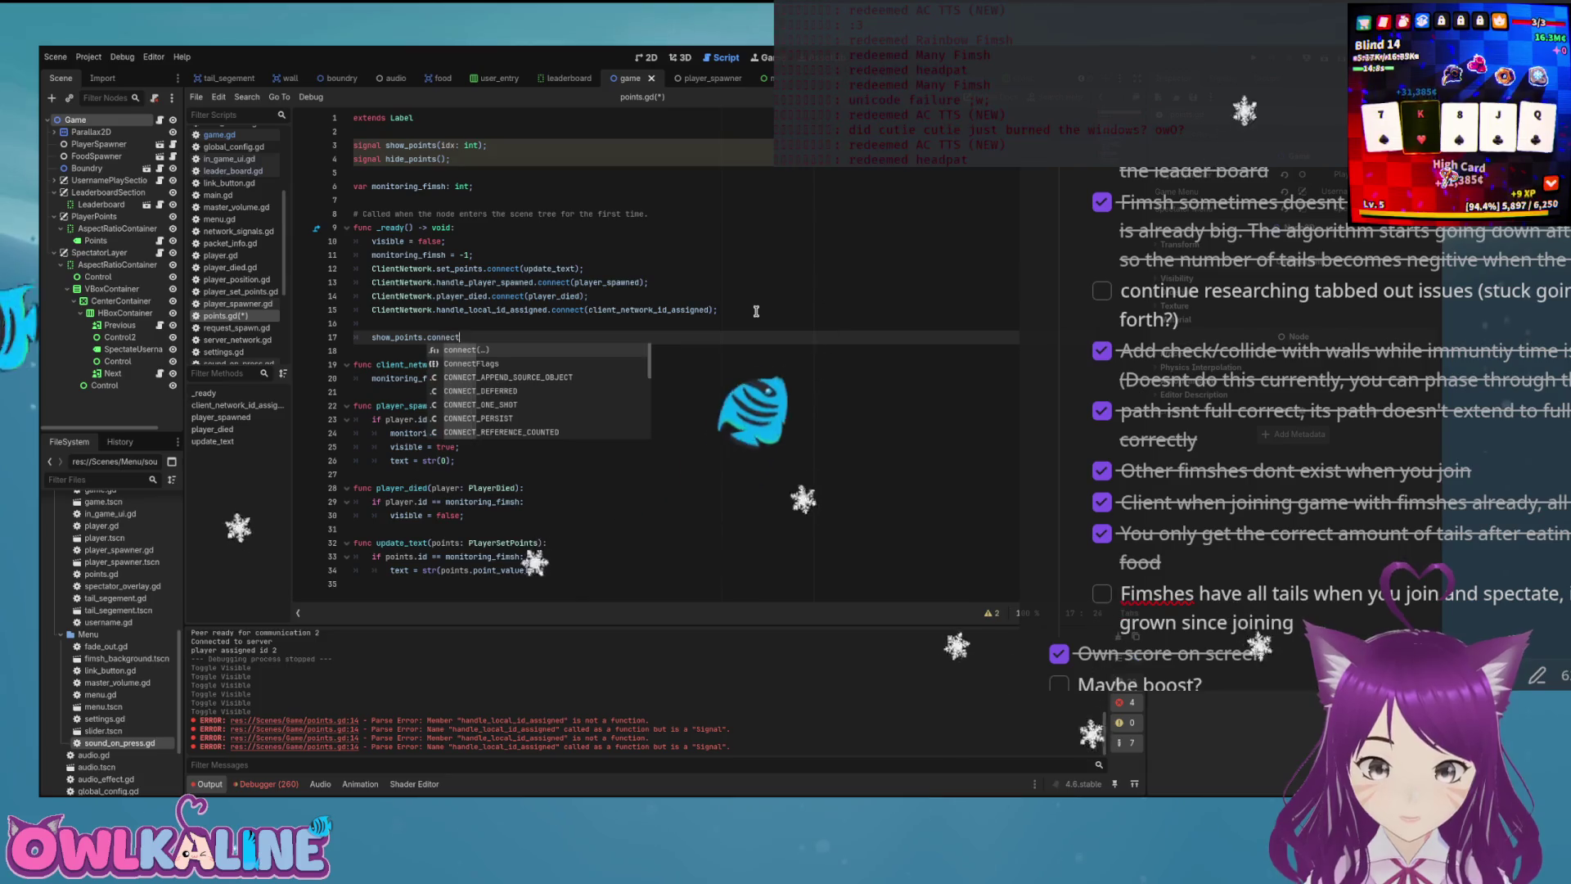
pyautogui.press('Return')
pyautogui.write(';')
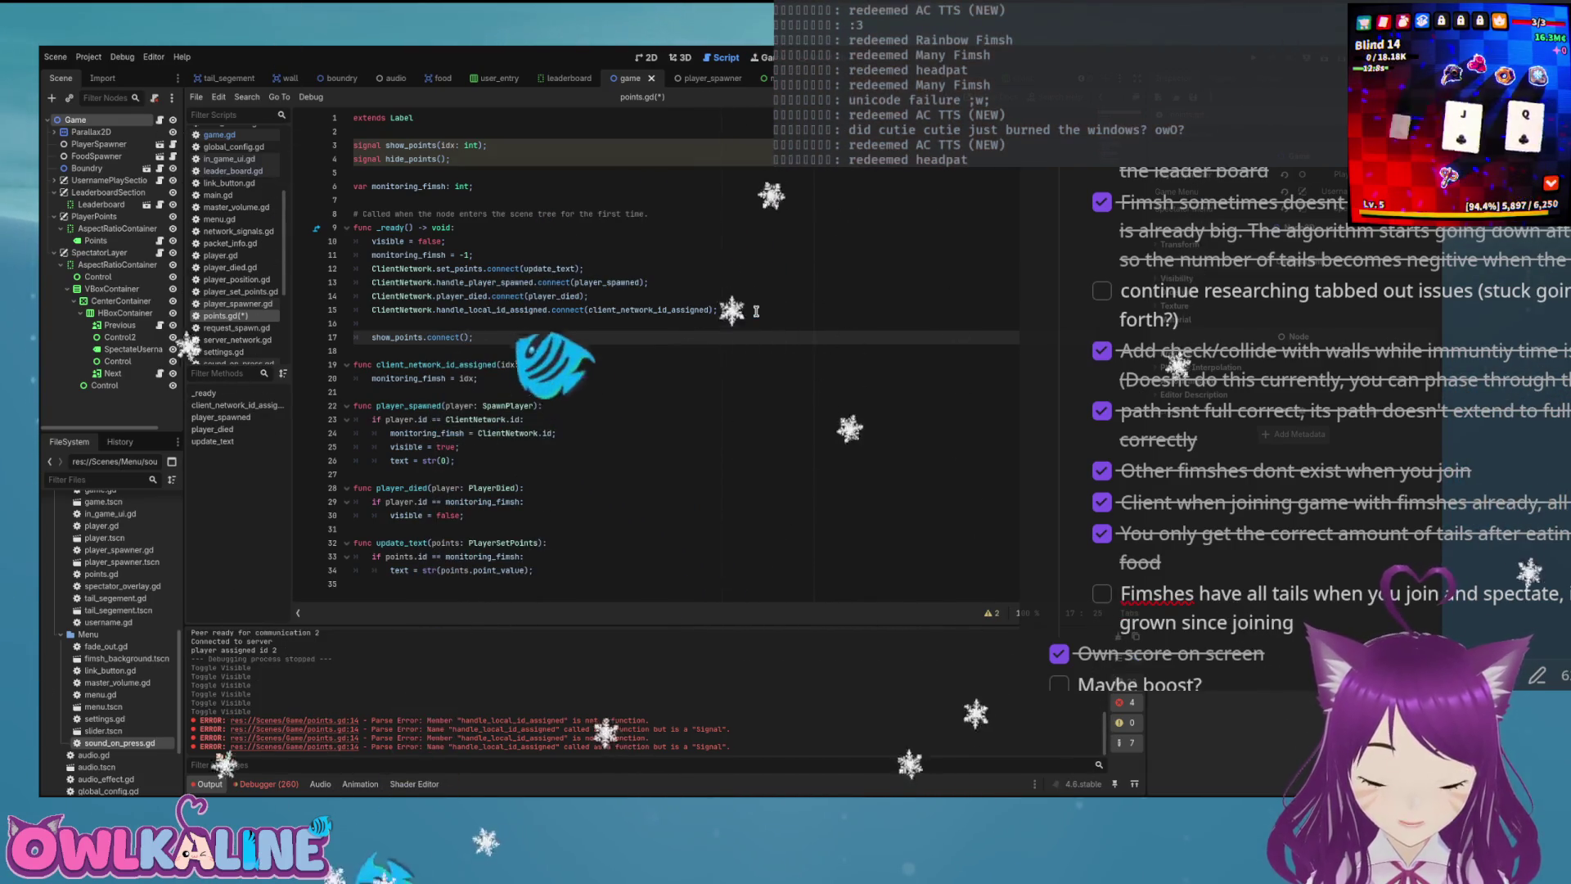
pyautogui.press('Left')
pyautogui.press('Left')
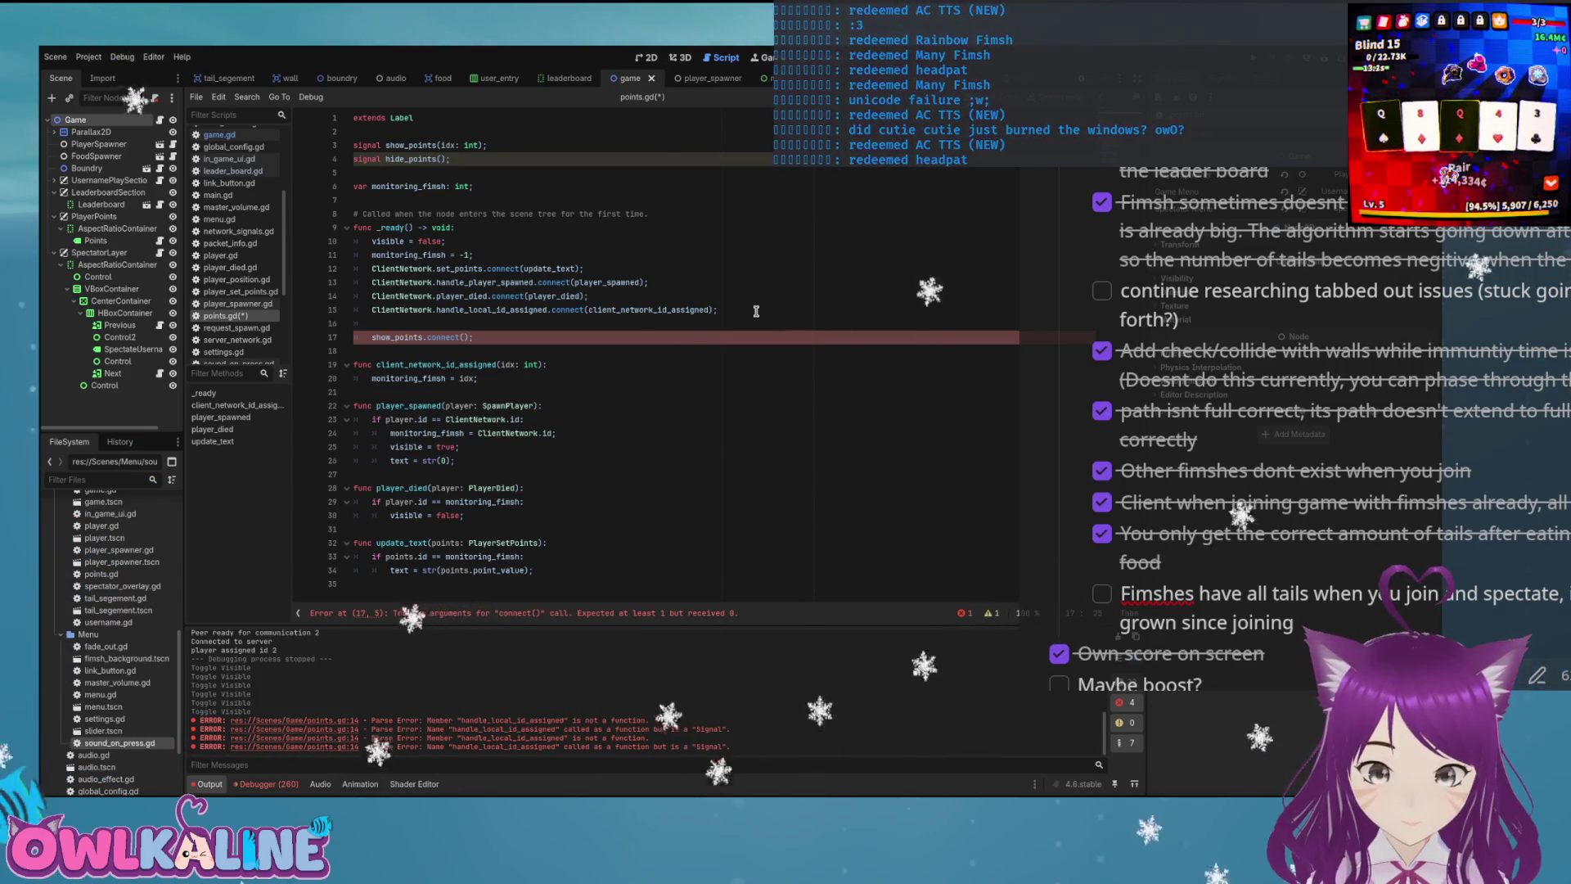
# - Rename the function to set_monitoring_fimsh, use it as both connect callbacks, and save
pyautogui.press('Down')
pyautogui.press('Down')
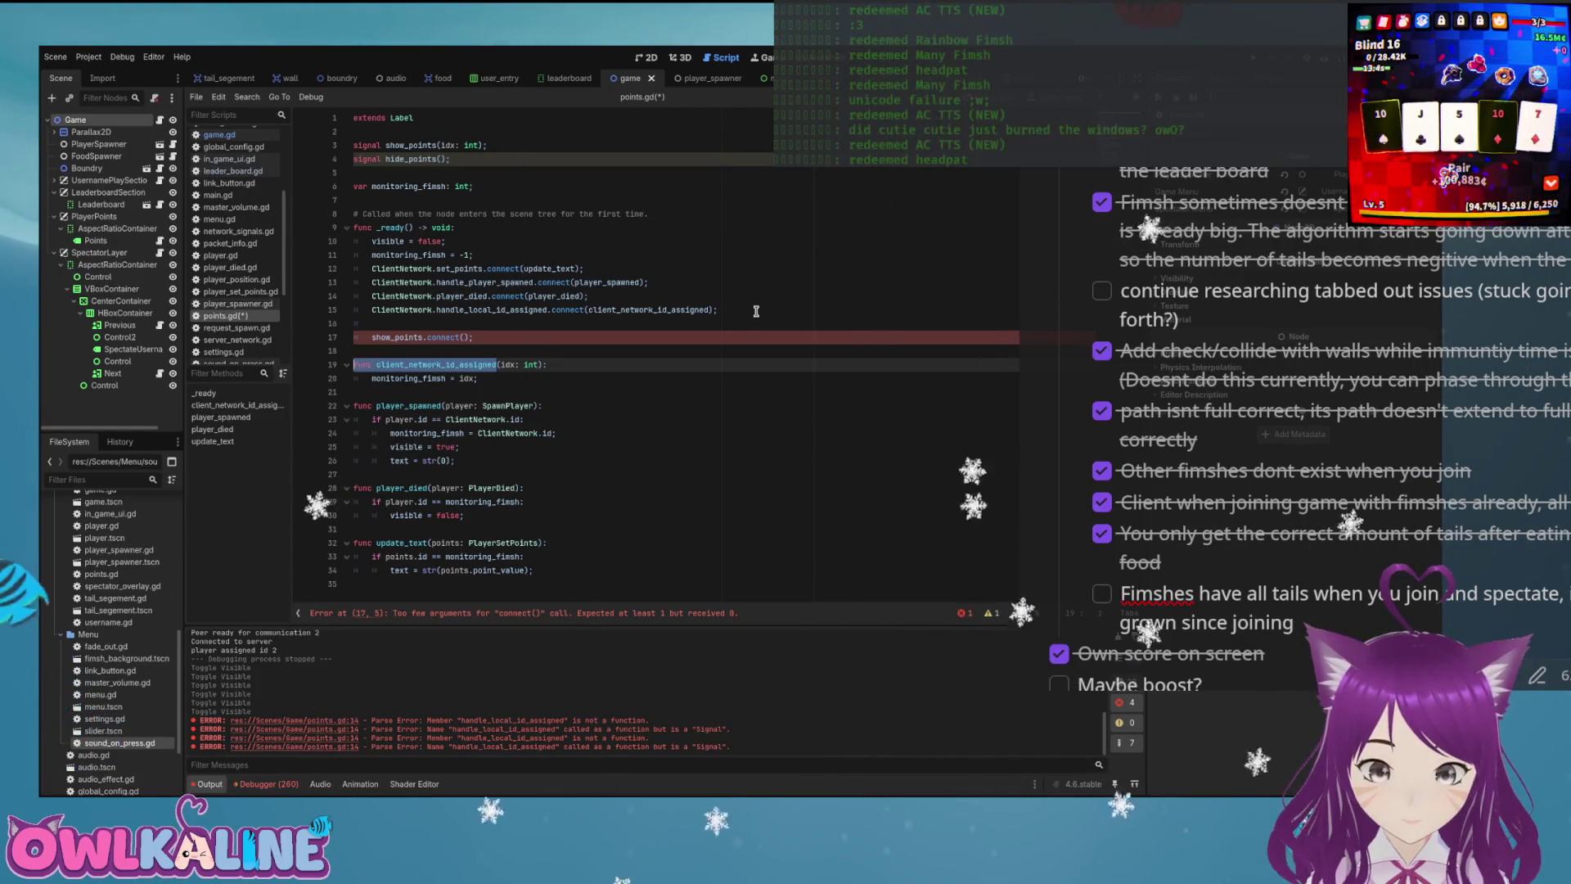
pyautogui.write('set_')
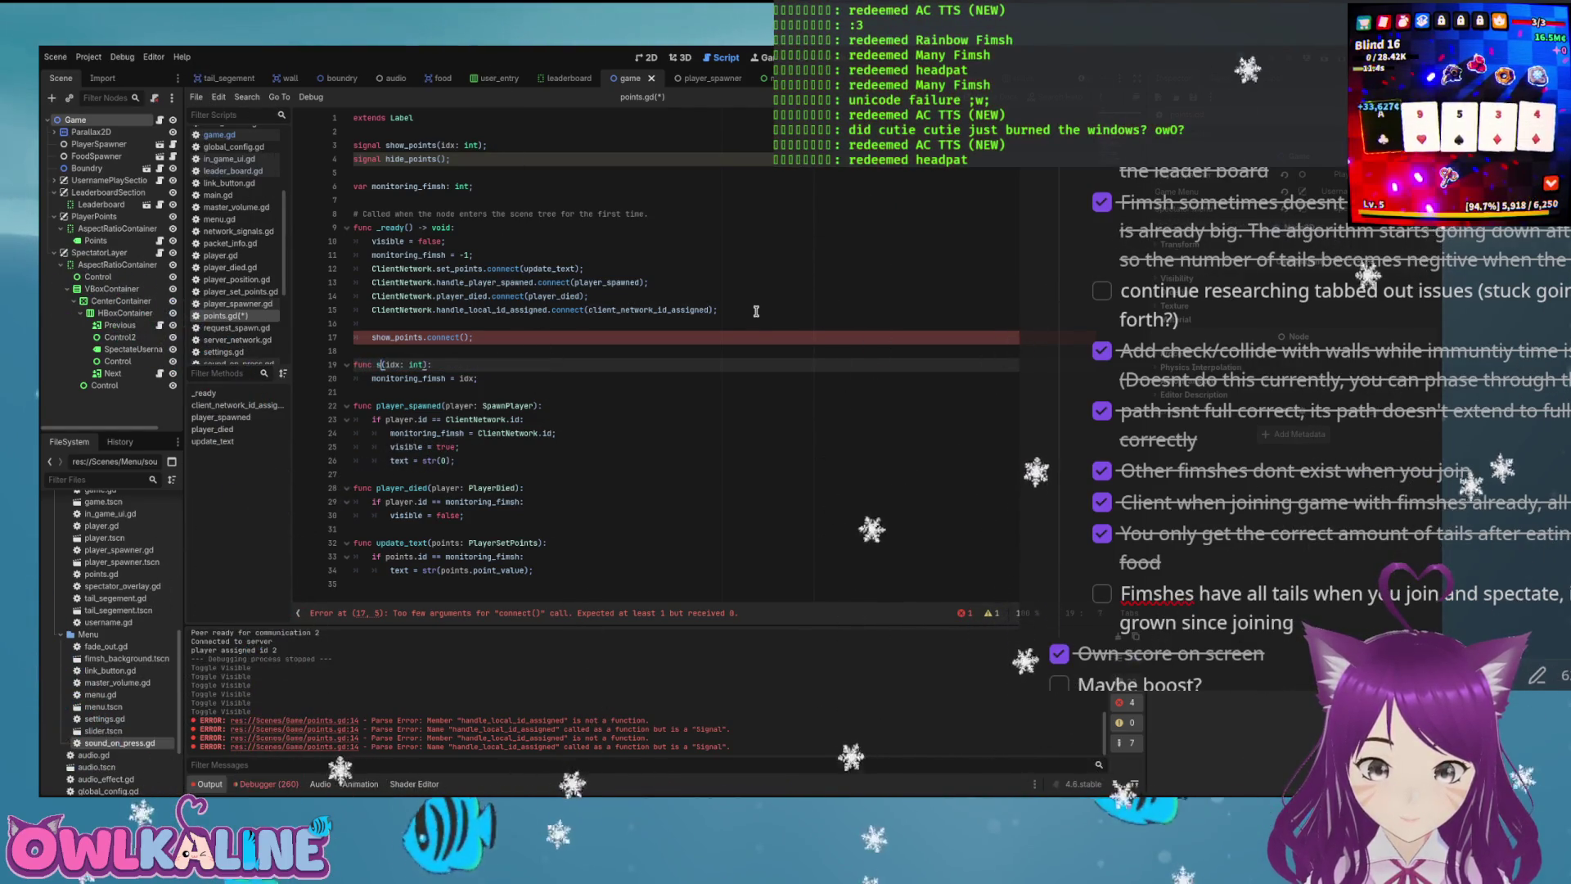
pyautogui.write('monitori')
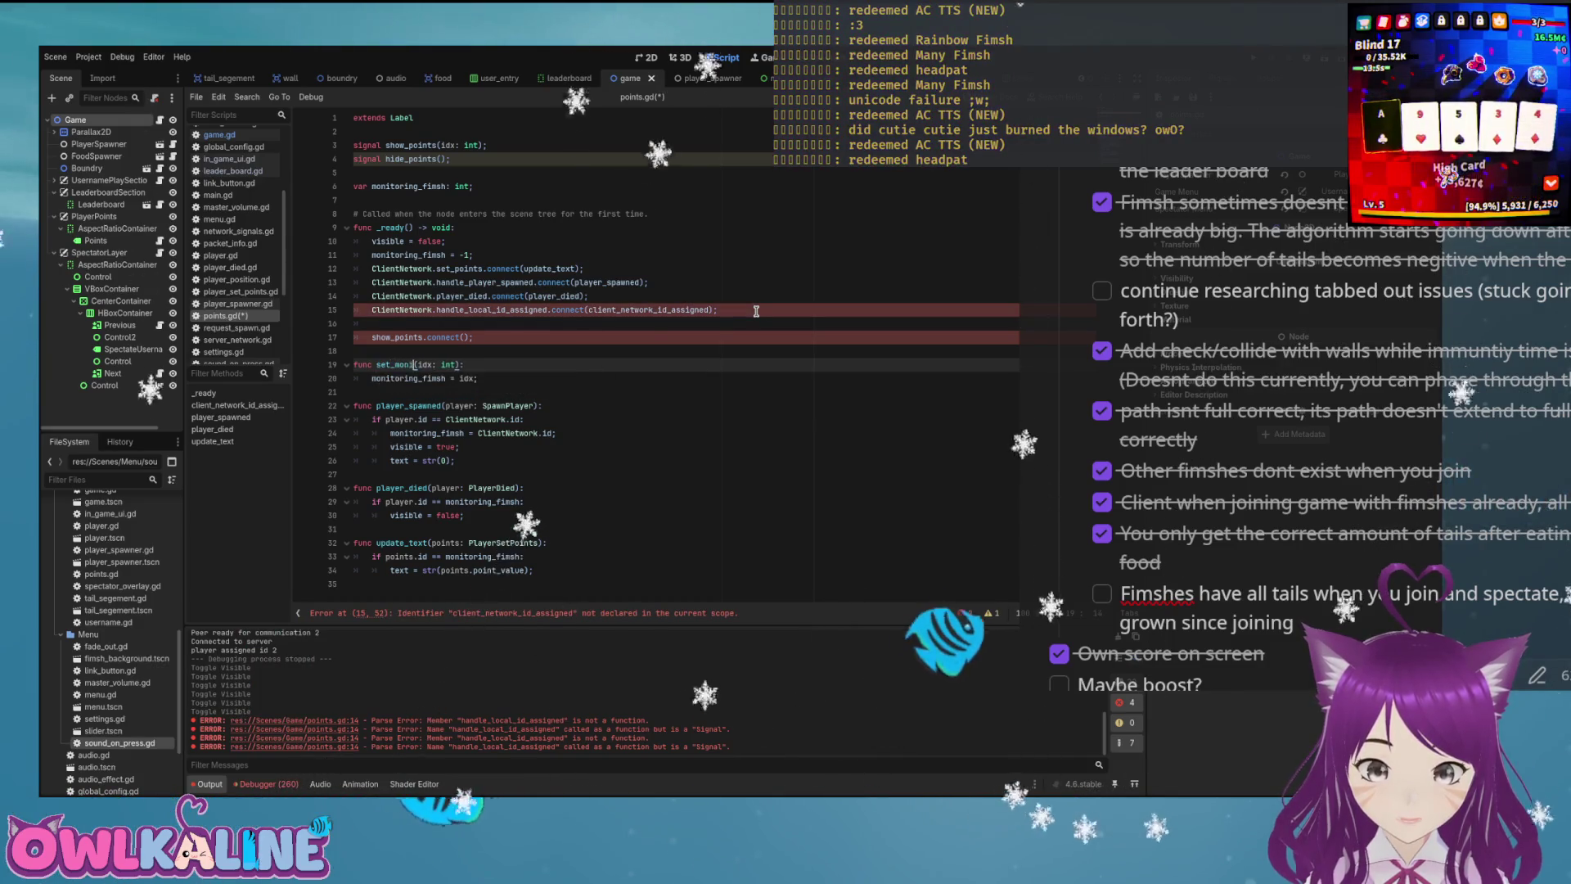
pyautogui.write('ng_fimsh')
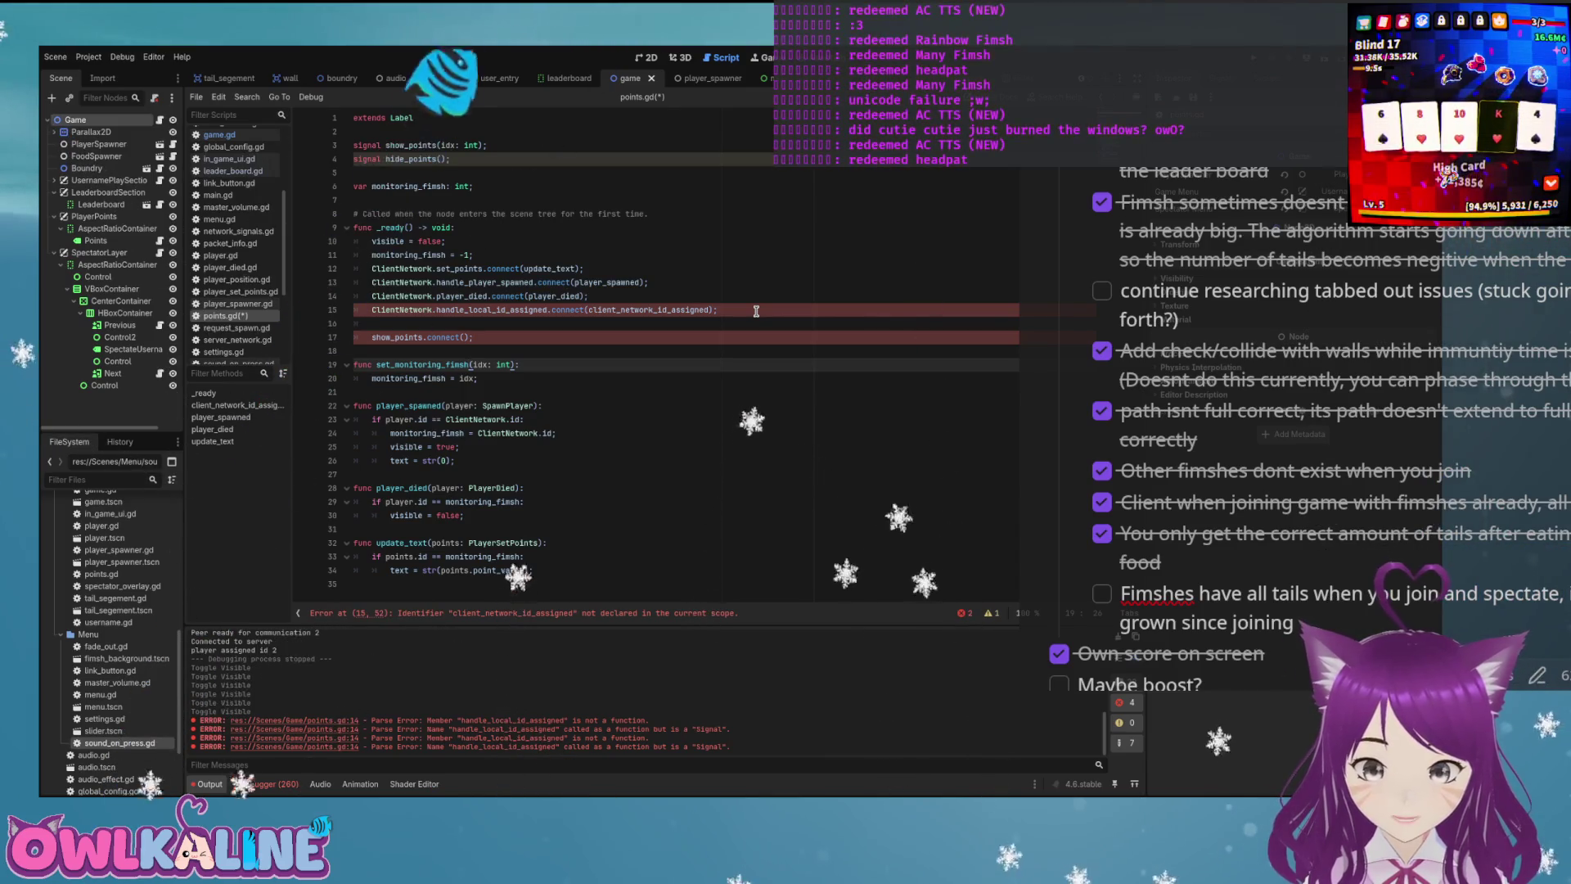
pyautogui.click(465, 336)
pyautogui.hotkey('ctrl', 'v')
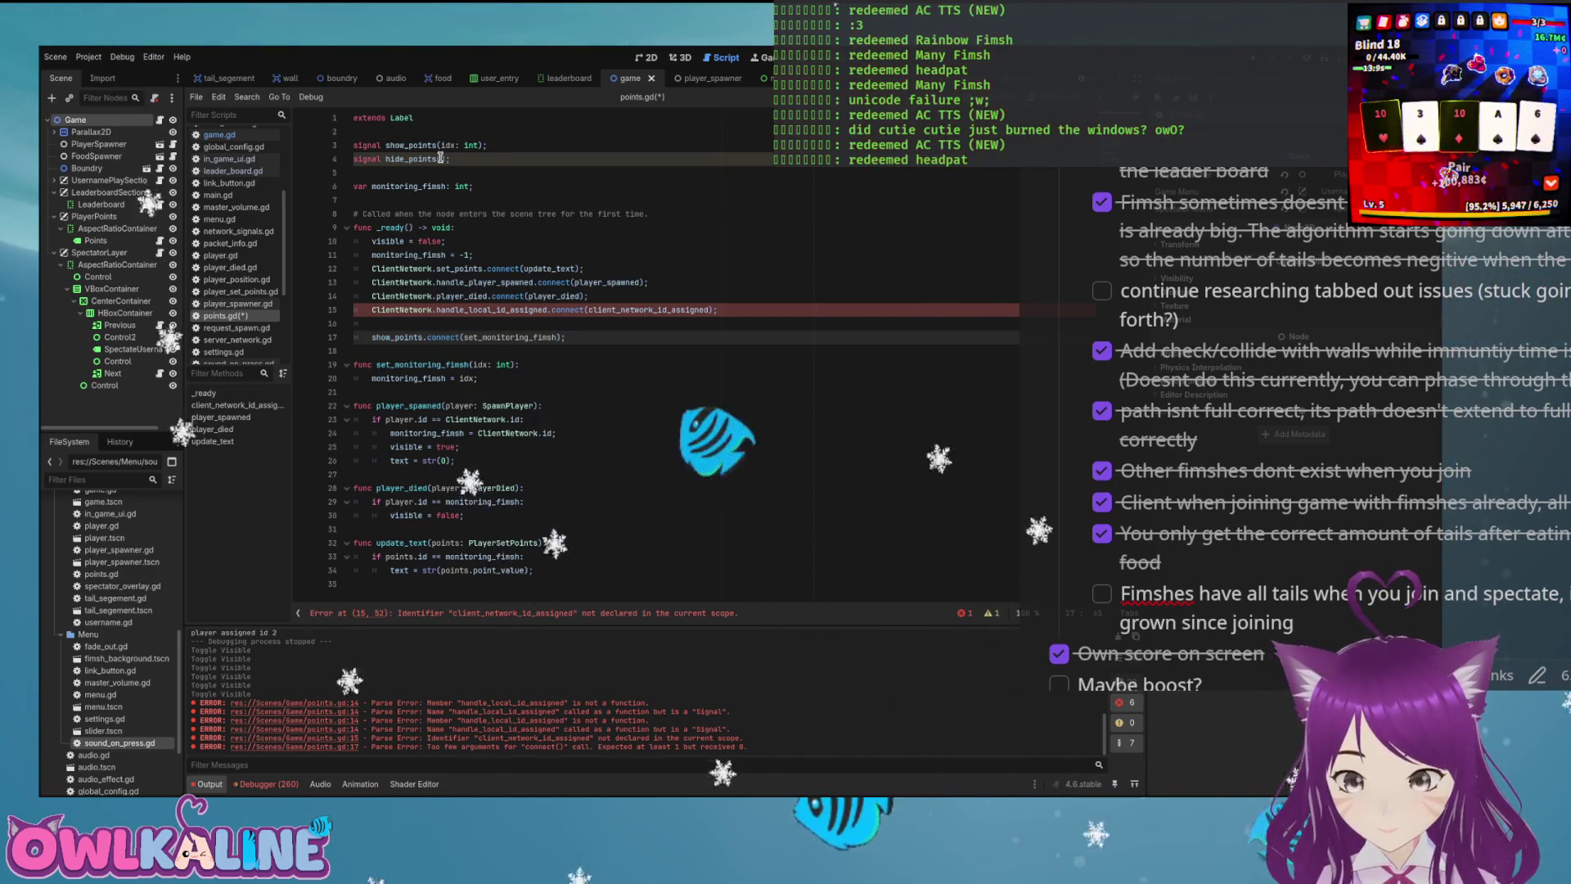
pyautogui.doubleClick(604, 309)
pyautogui.write('set_monitoring_fimsh')
pyautogui.hotkey('ctrl', 's')
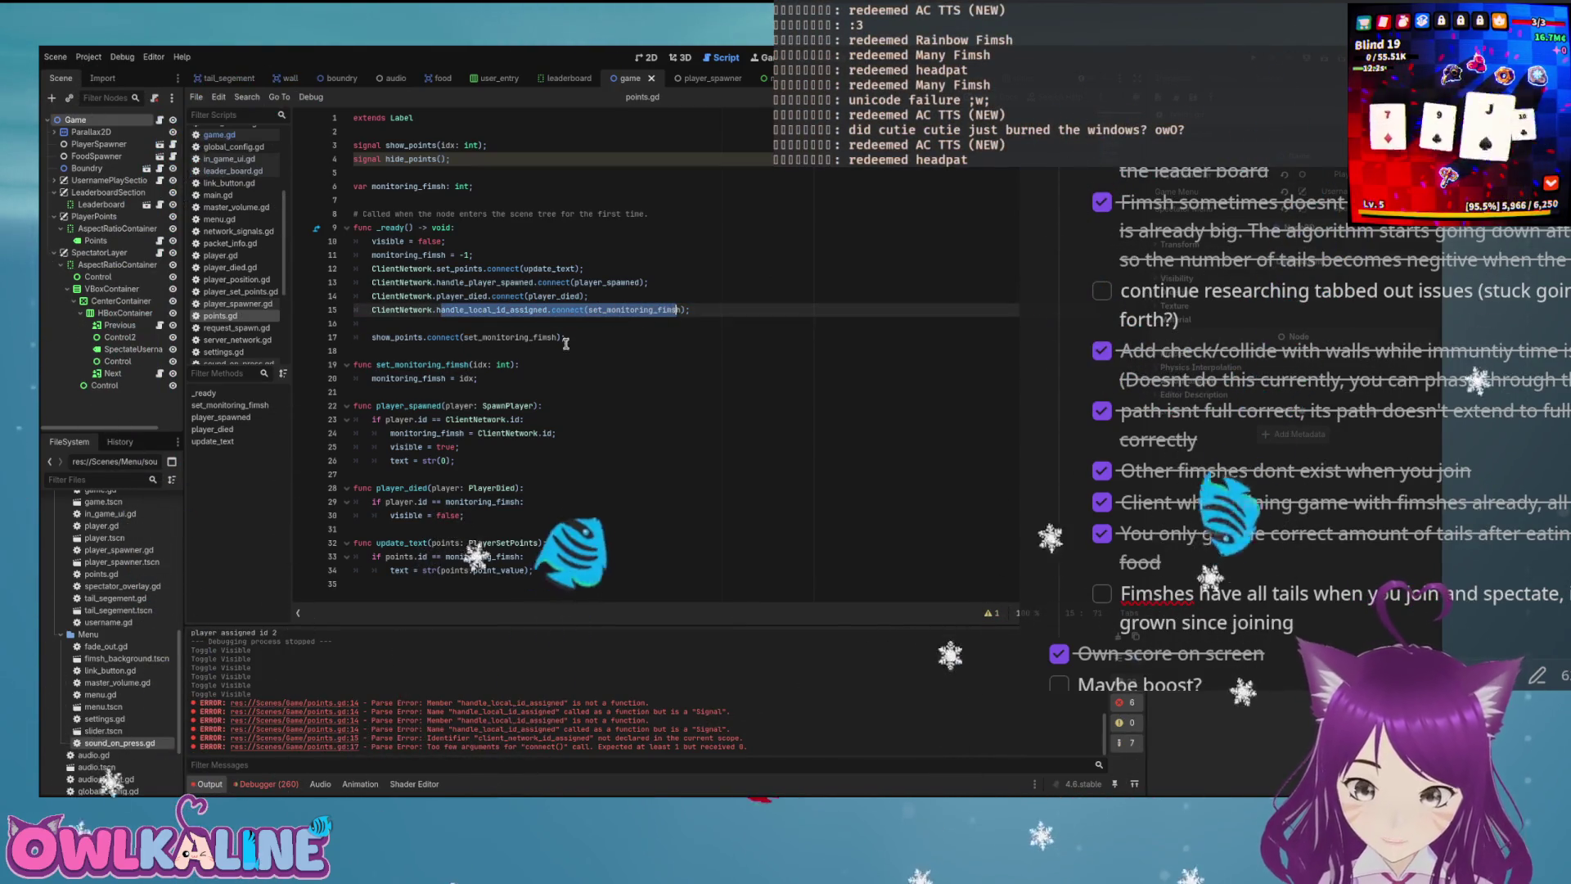
pyautogui.moveTo(565, 337); pyautogui.dragTo(405, 337)
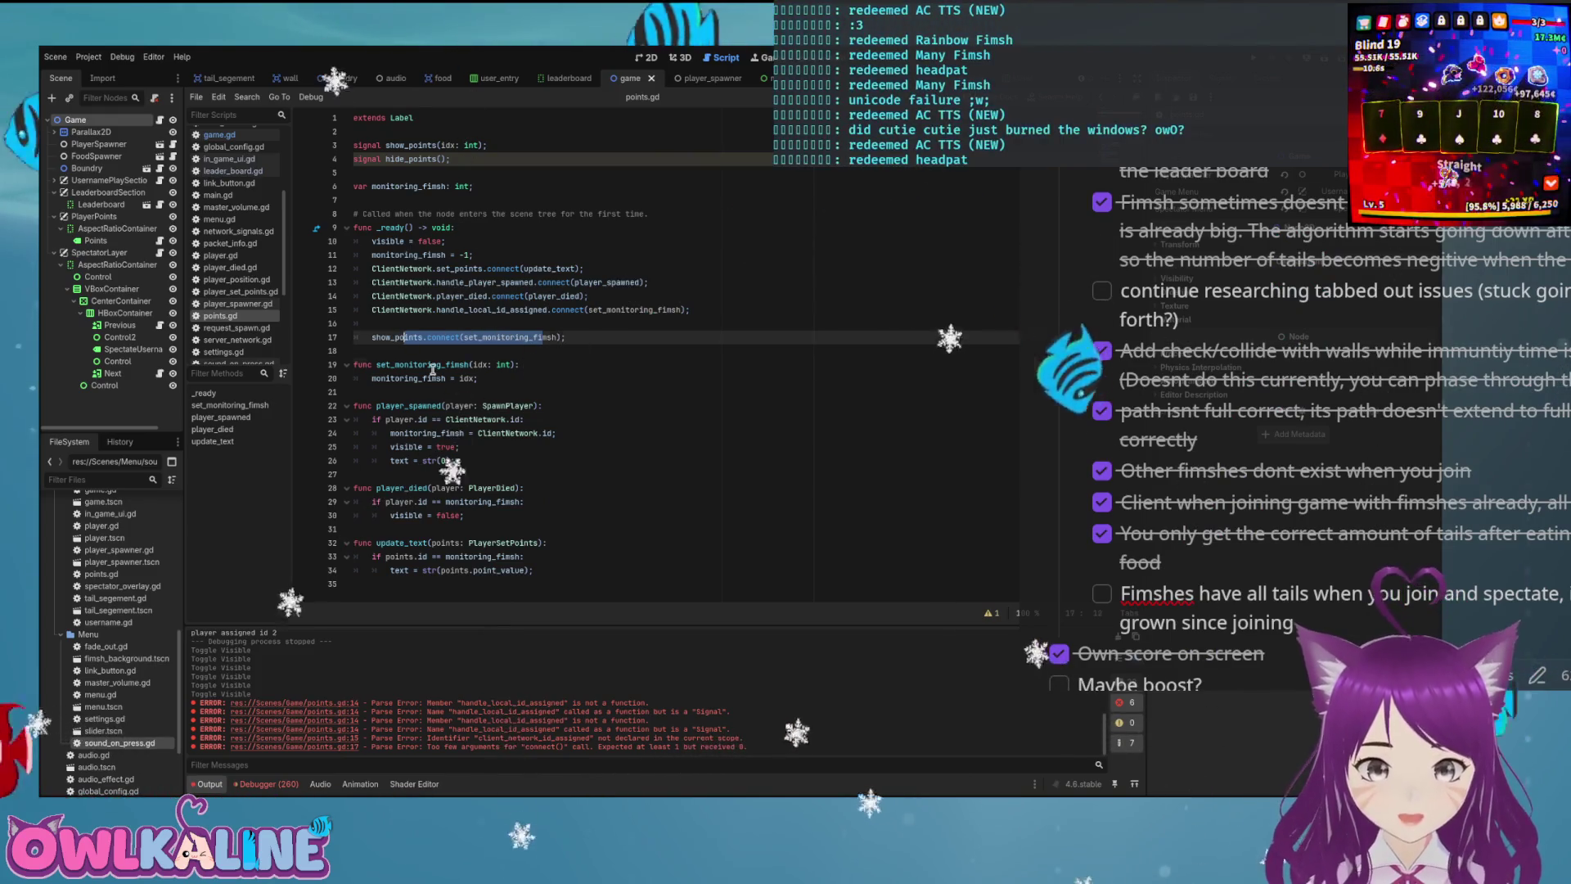
# - Replace line 24's assignment with set_monitoring_fimsh(player.id) in player_spawned
pyautogui.click(491, 364)
pyautogui.click(561, 433)
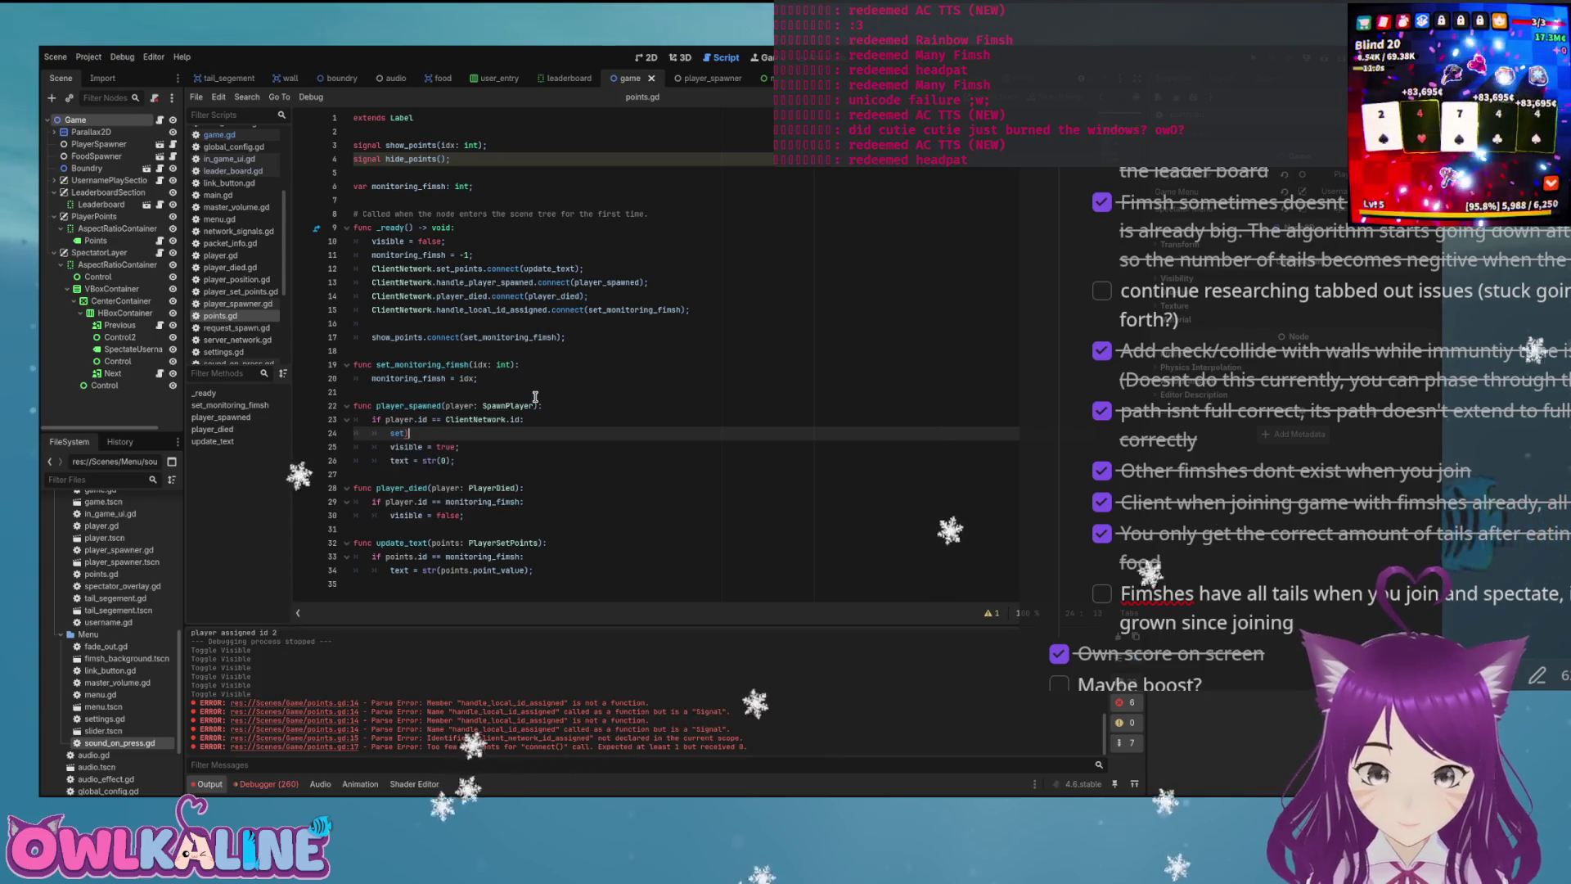
pyautogui.write('_mon')
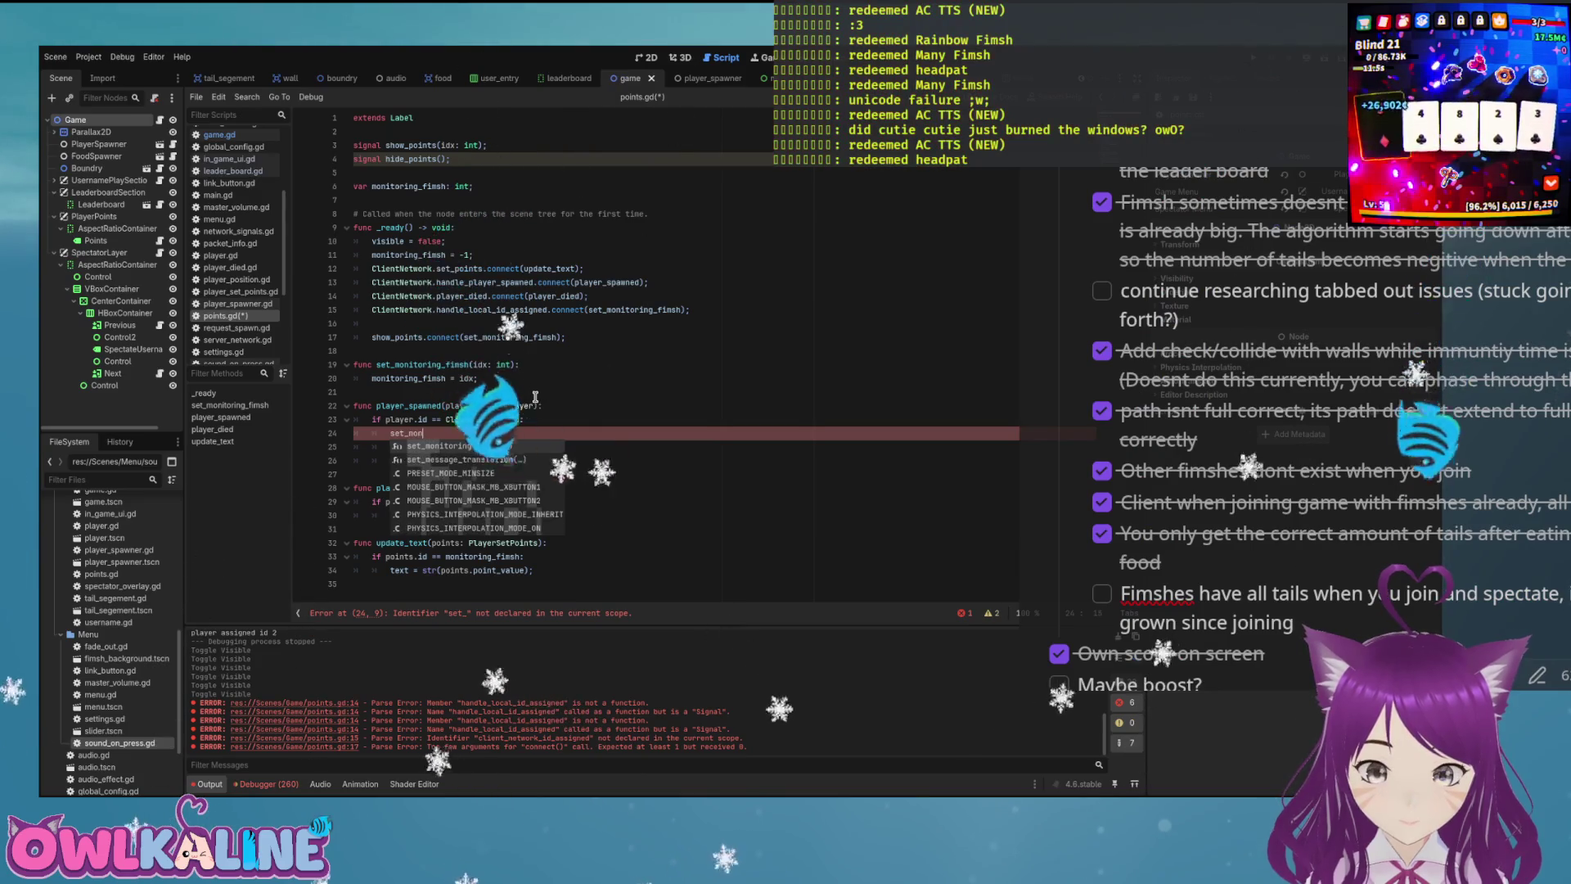
pyautogui.press('Return')
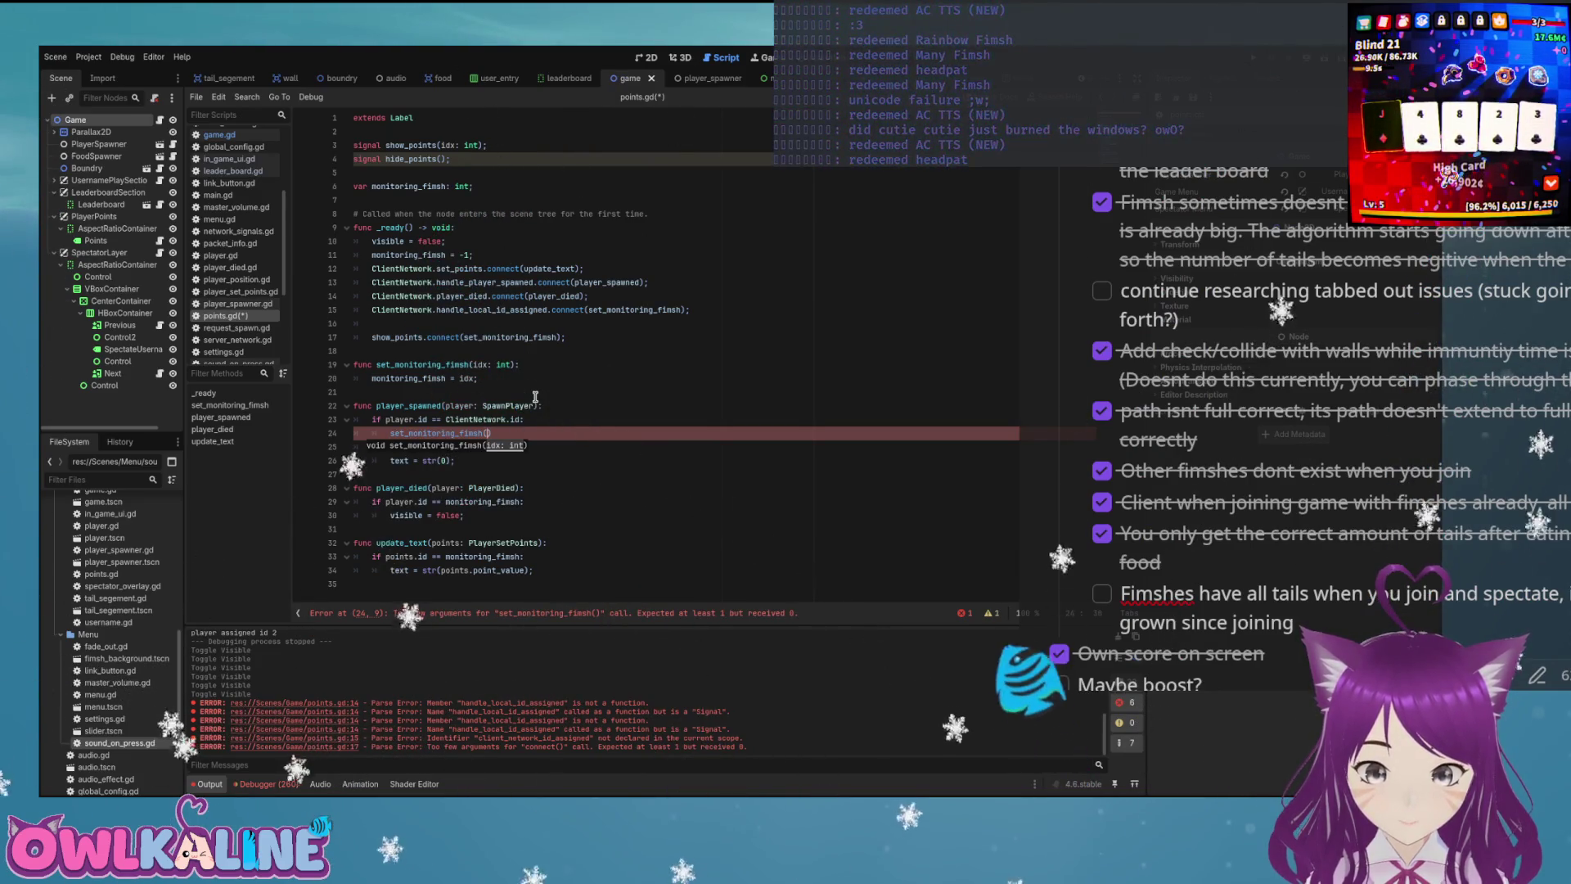
pyautogui.write('.id')
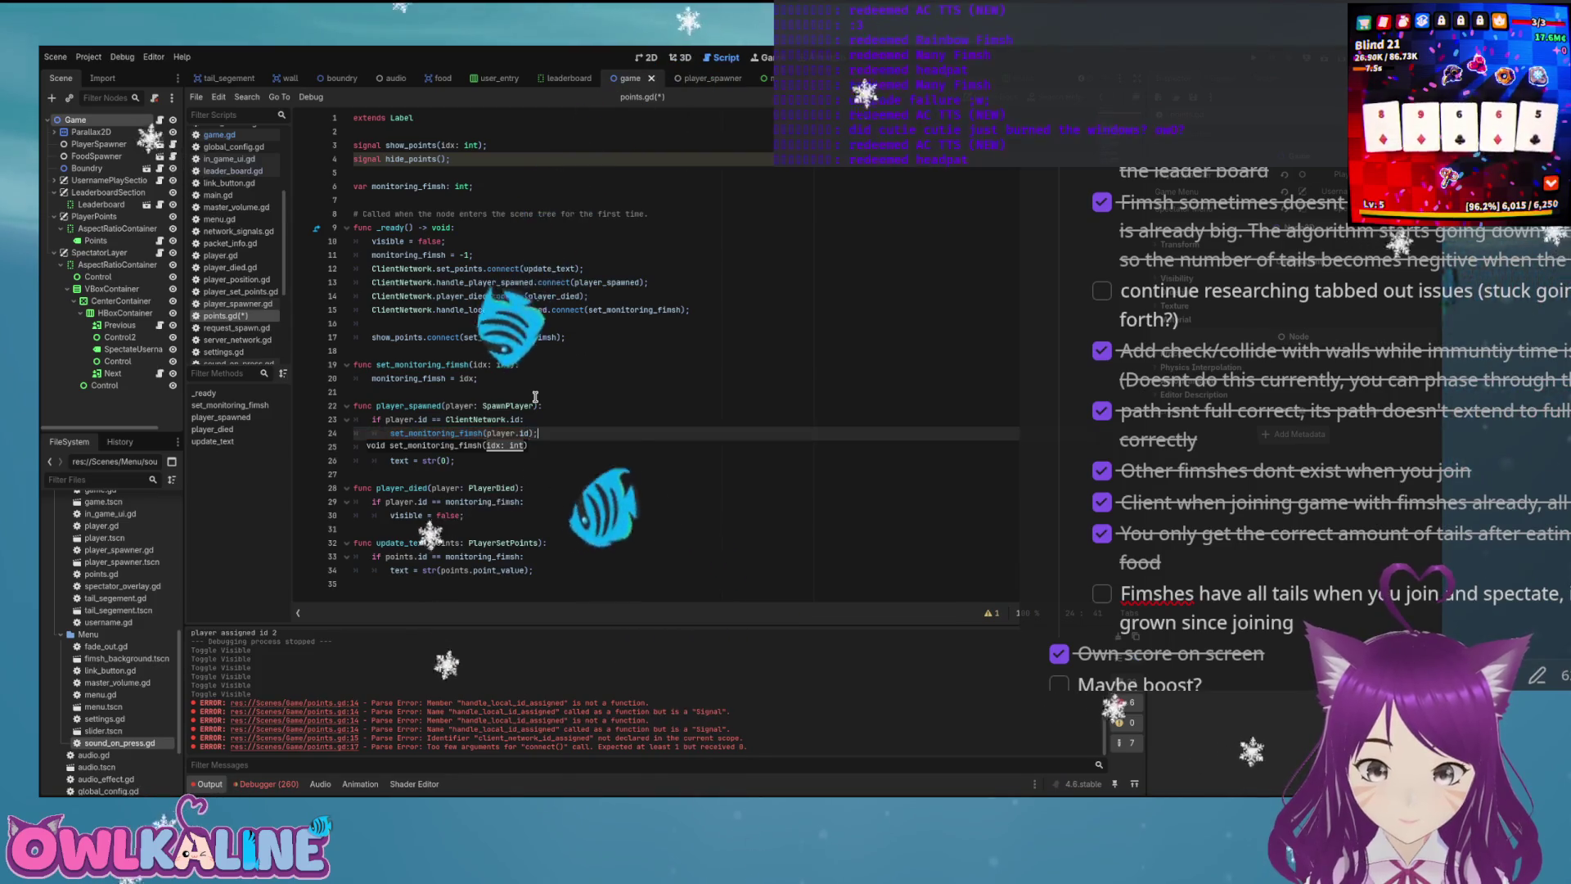
pyautogui.click(605, 419)
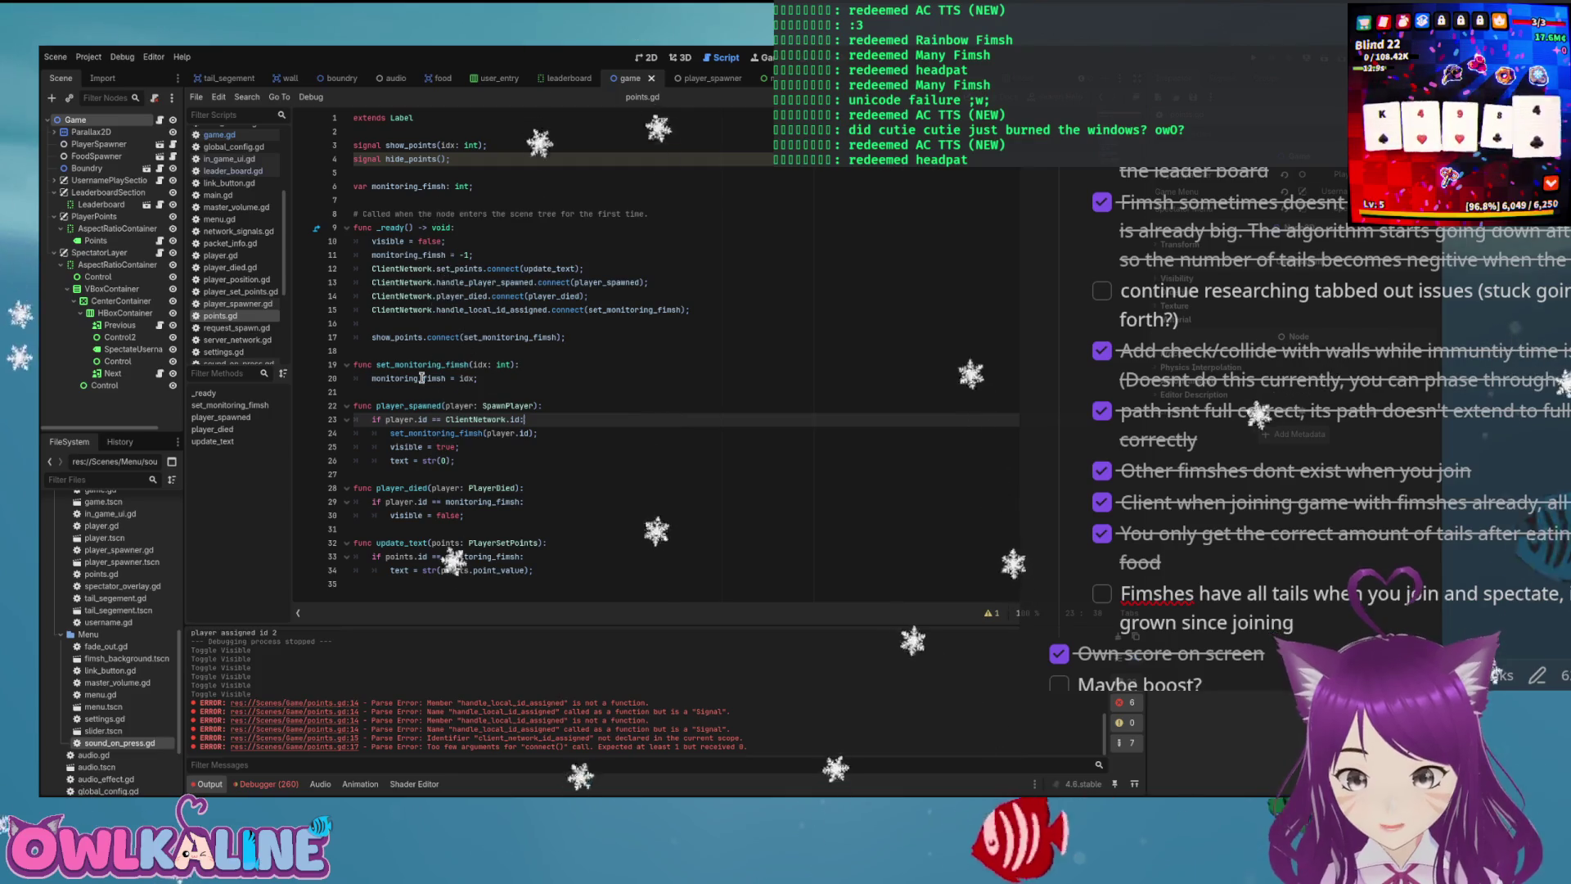
pyautogui.click(609, 368)
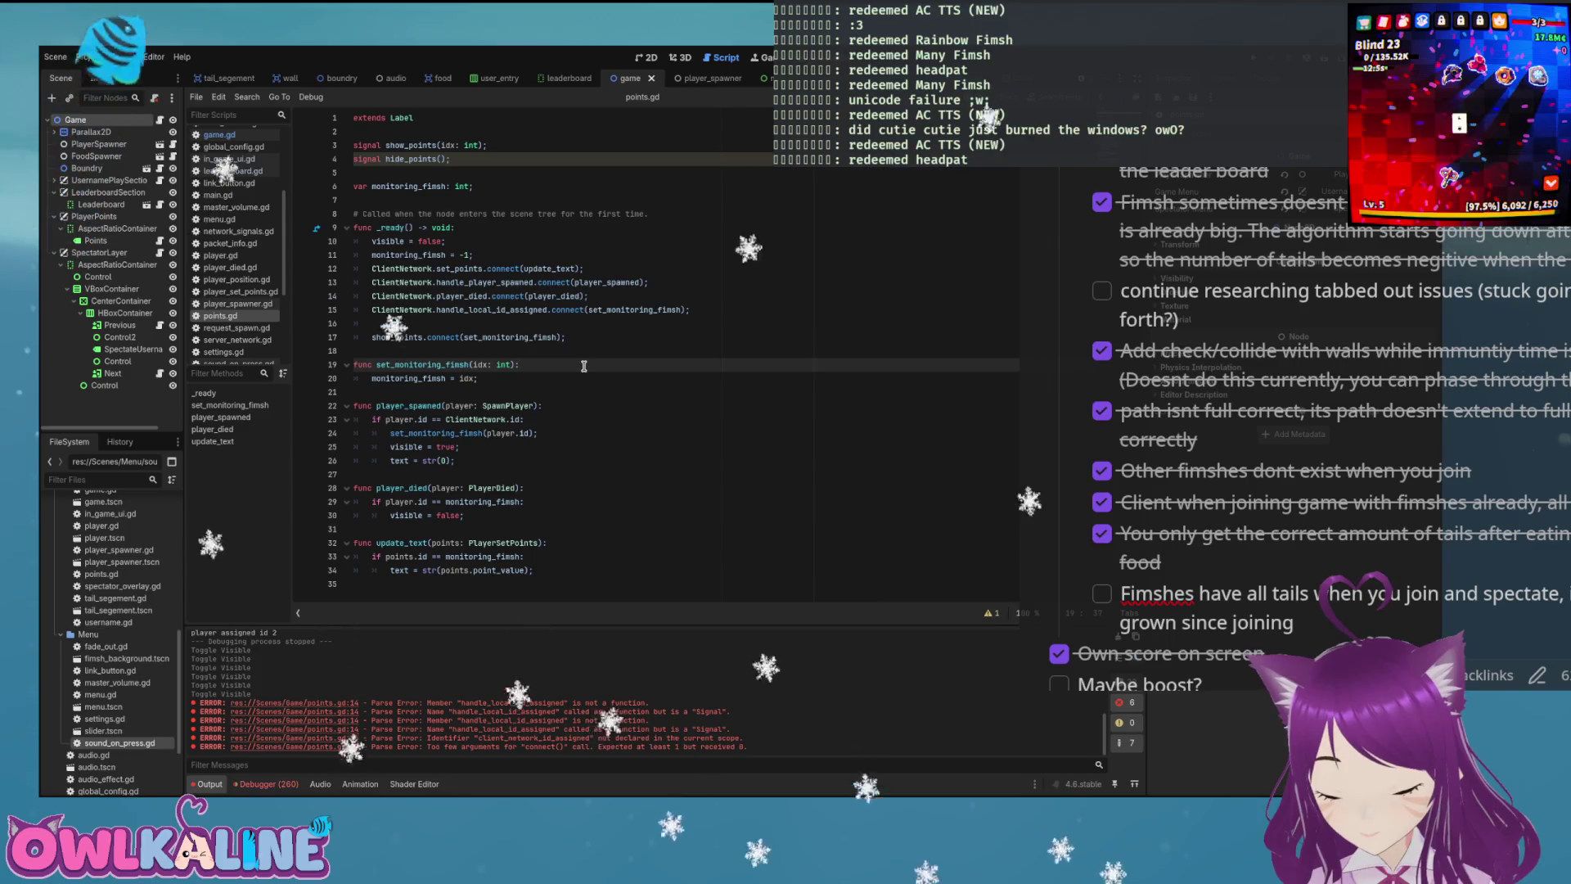
# - Add visible = true; to the set_monitoring_fimsh function
pyautogui.click(402, 407)
pyautogui.click(423, 365)
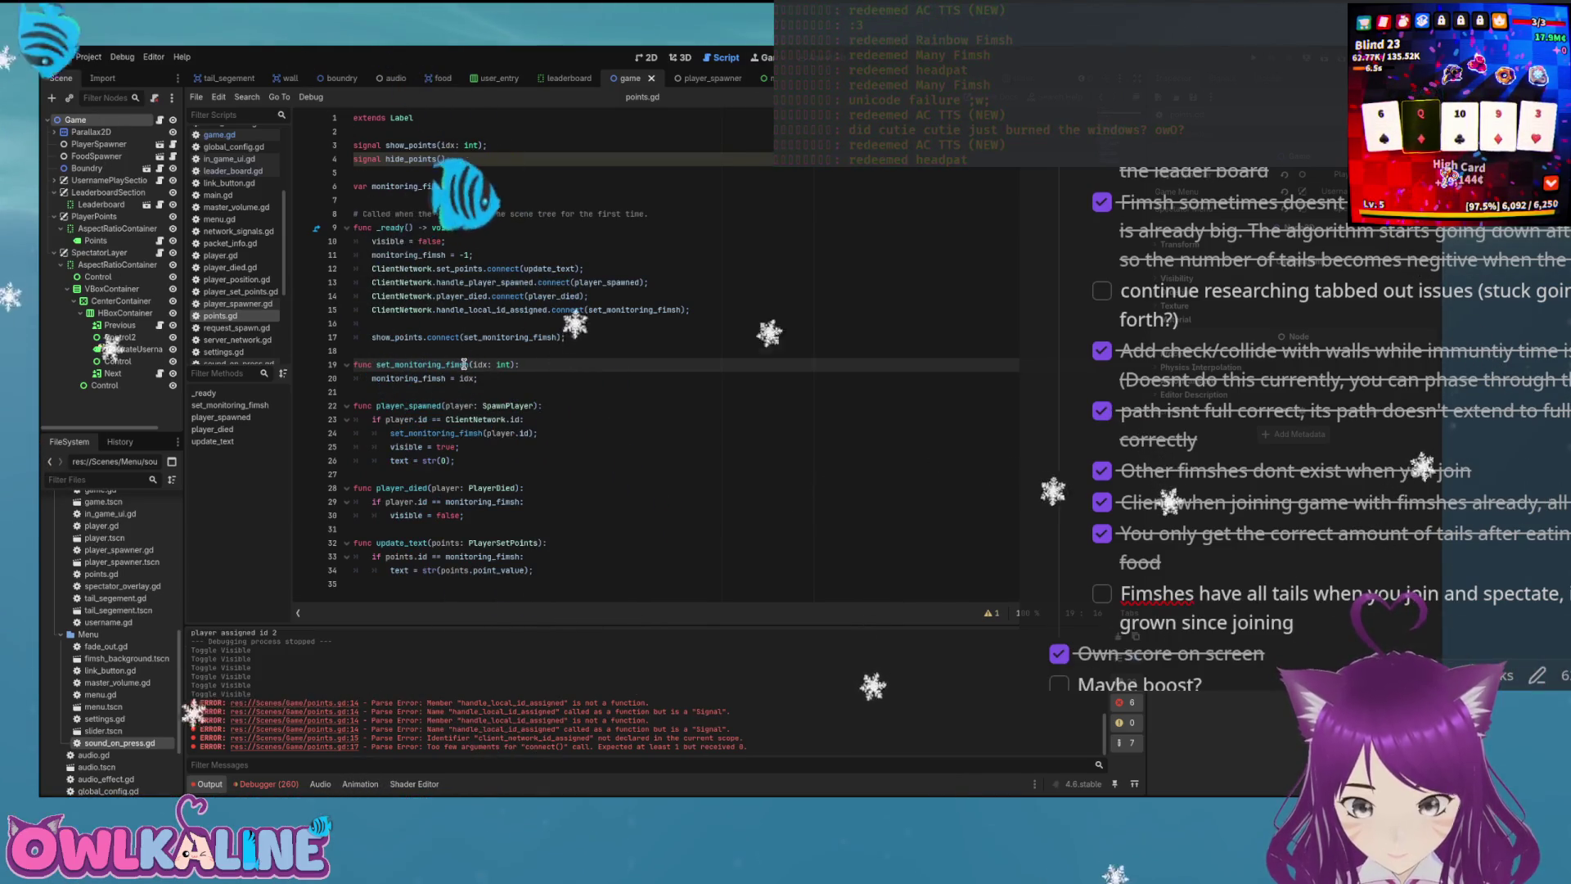
pyautogui.click(493, 377)
pyautogui.press('Return')
pyautogui.write('visible = true;')
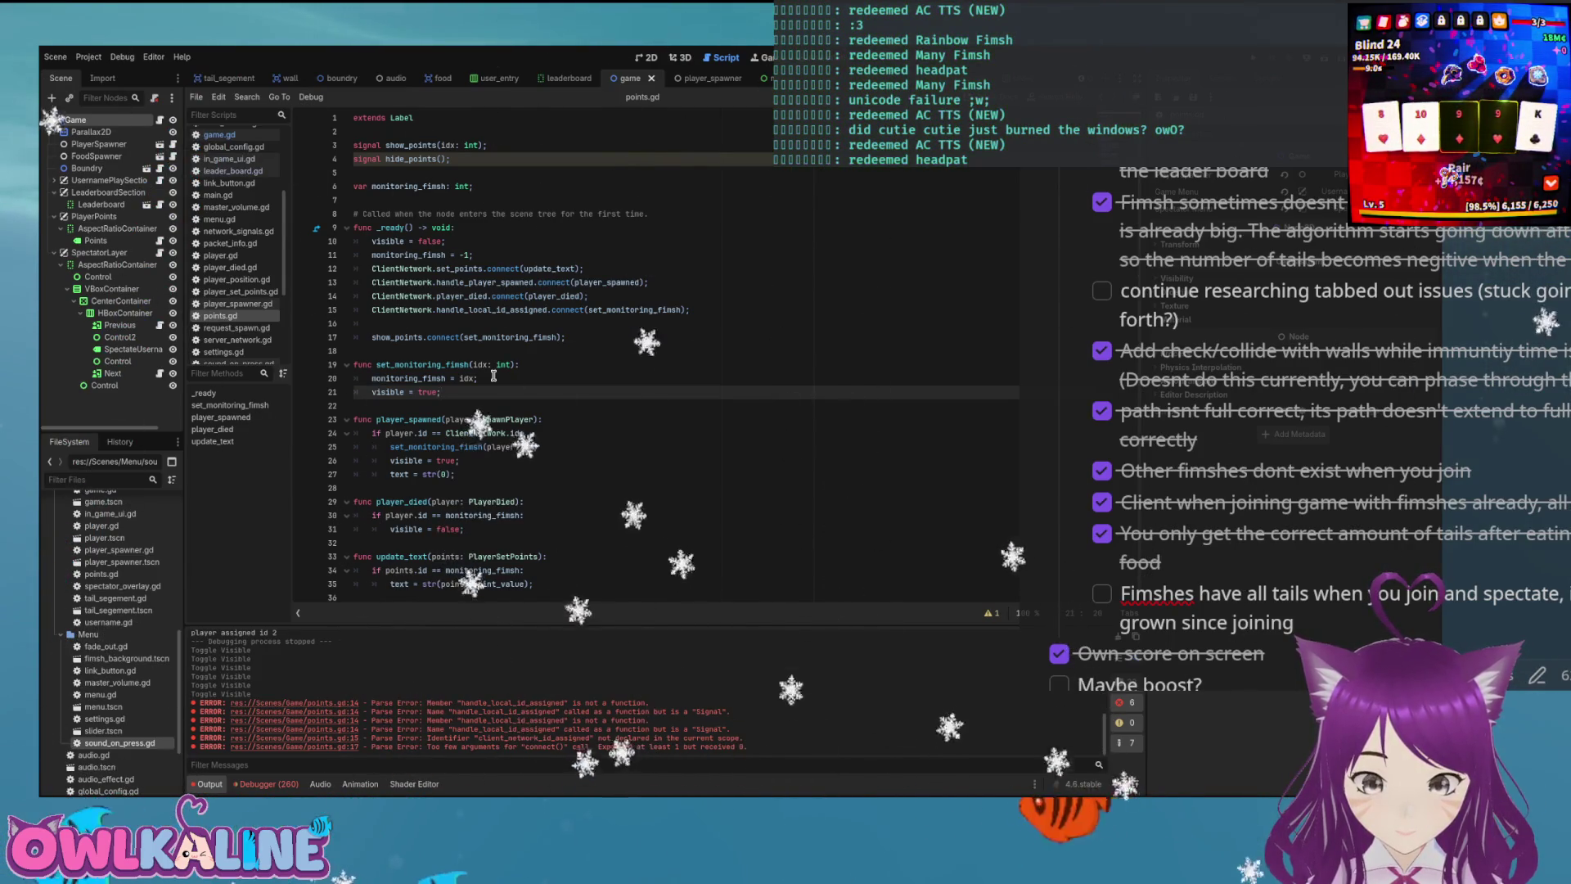
# - Write a hide_point_ui() function that sets visible = false, and save
pyautogui.press('Return')
pyautogui.press('Return')
pyautogui.write('func')
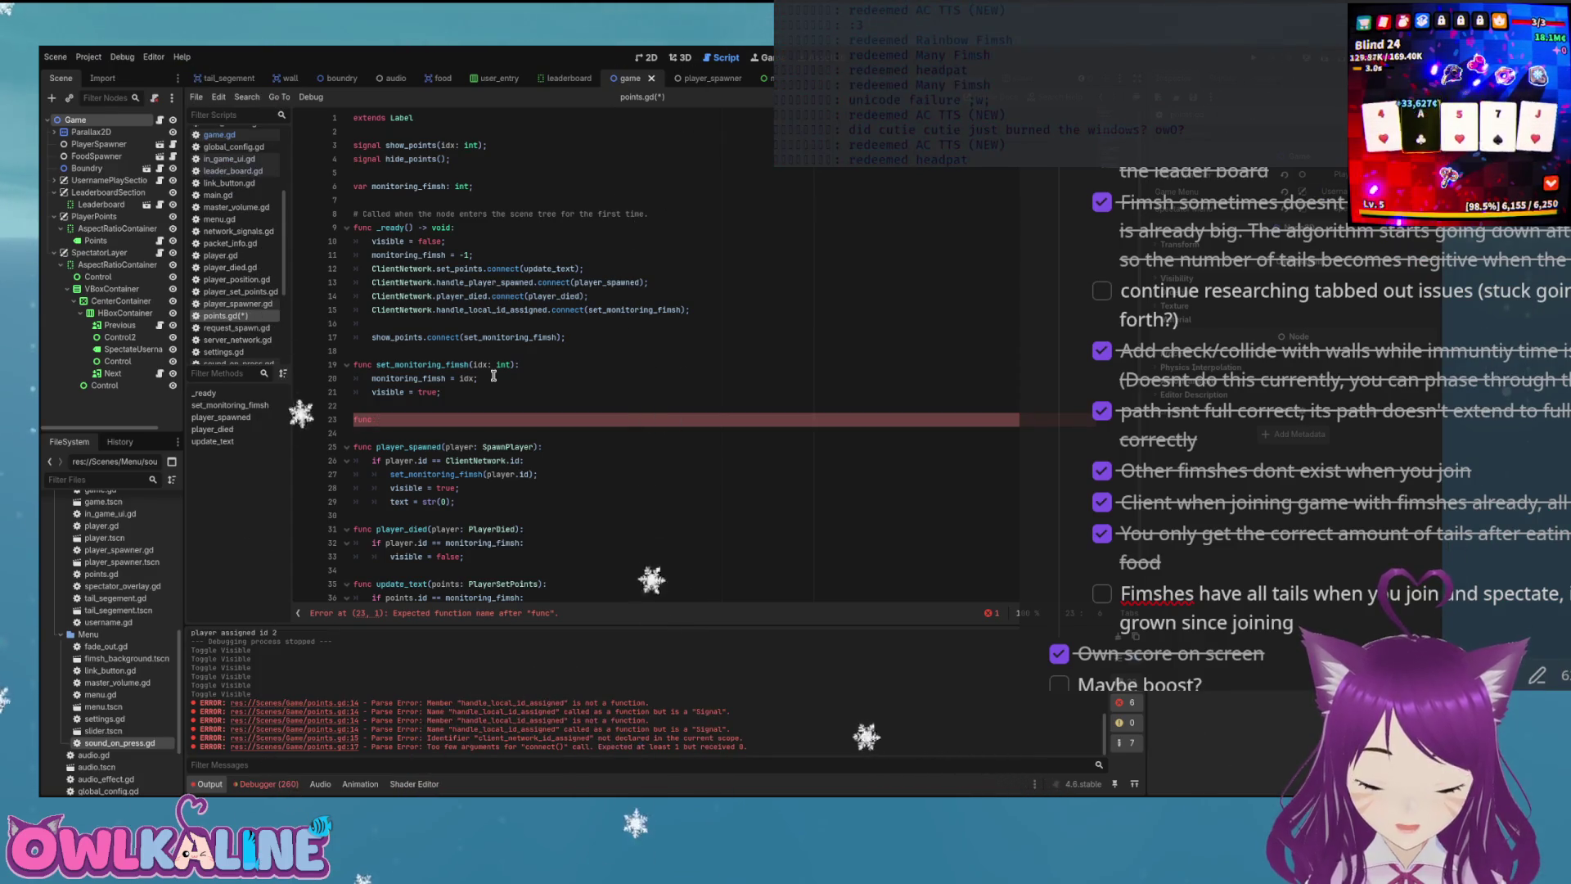
pyautogui.write('hide')
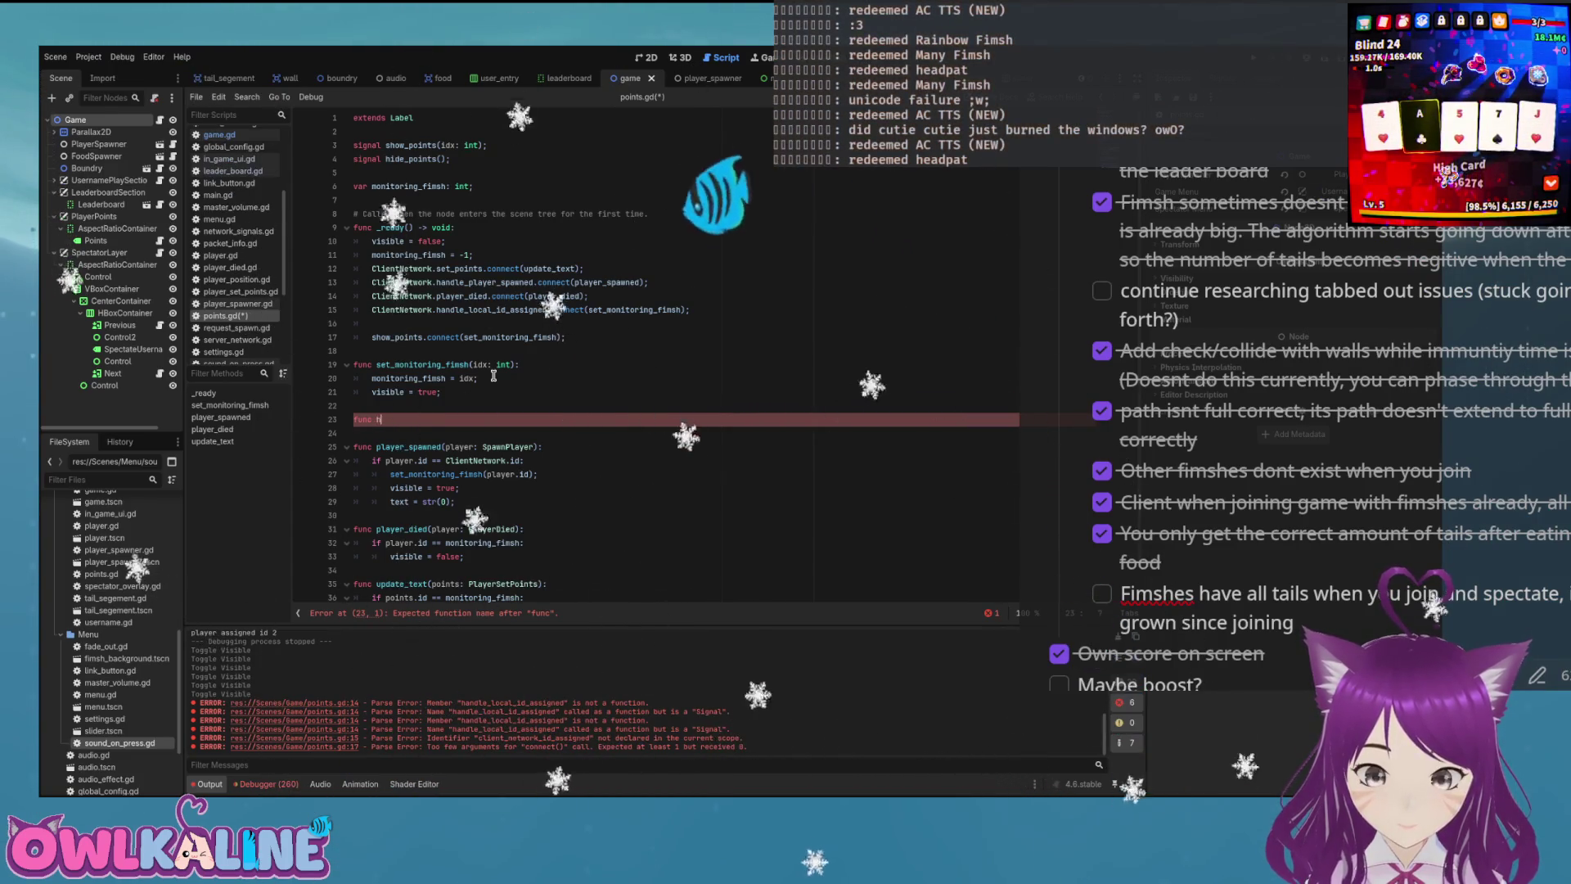
pyautogui.write('_')
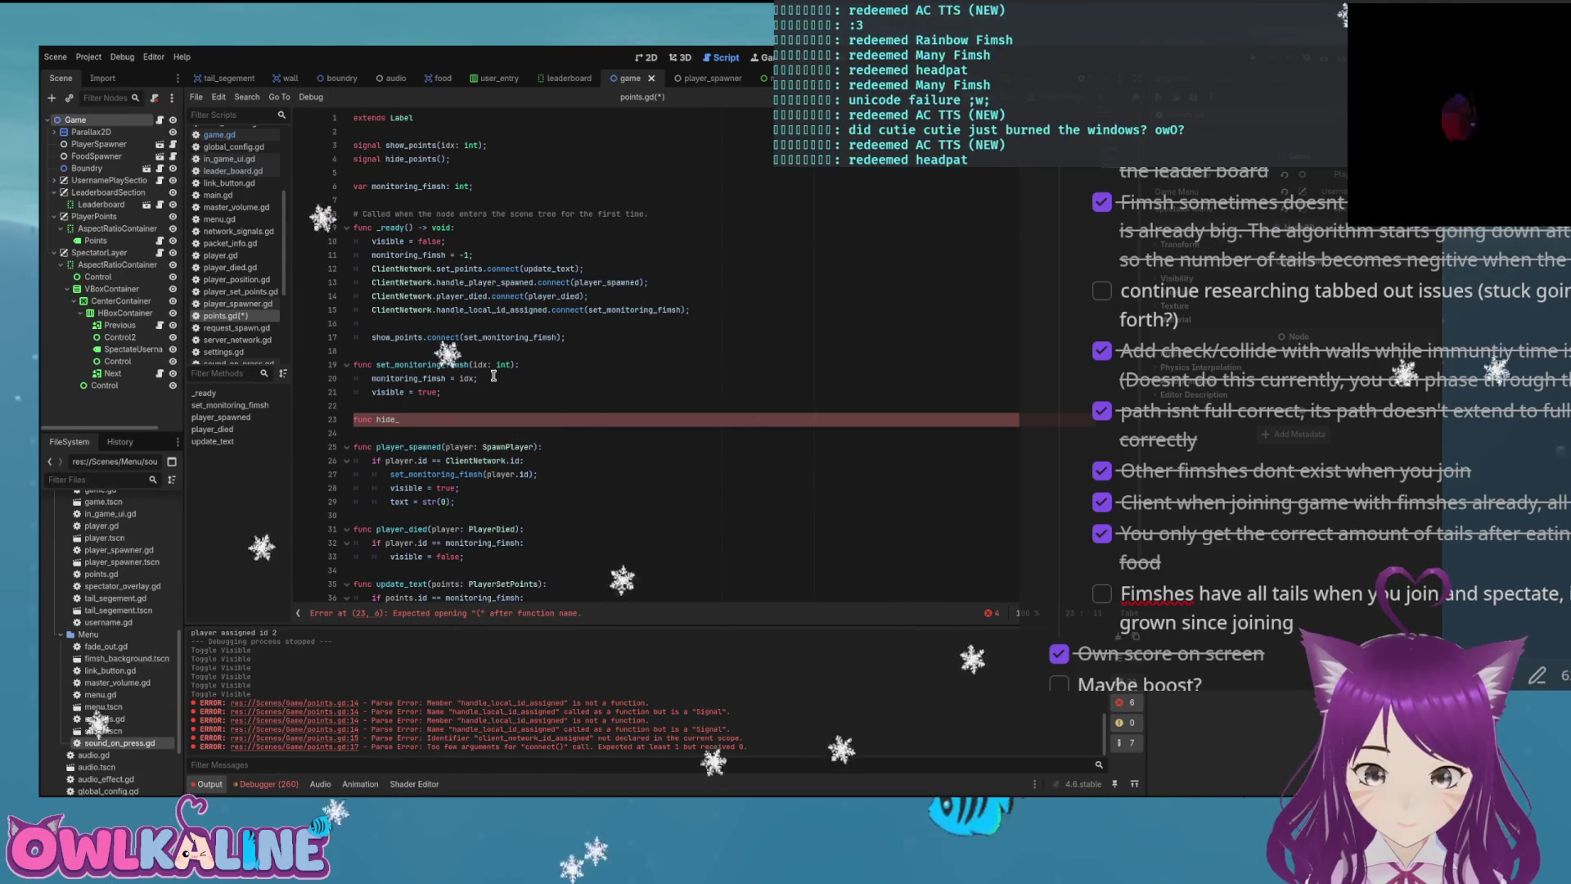
pyautogui.write('points()')
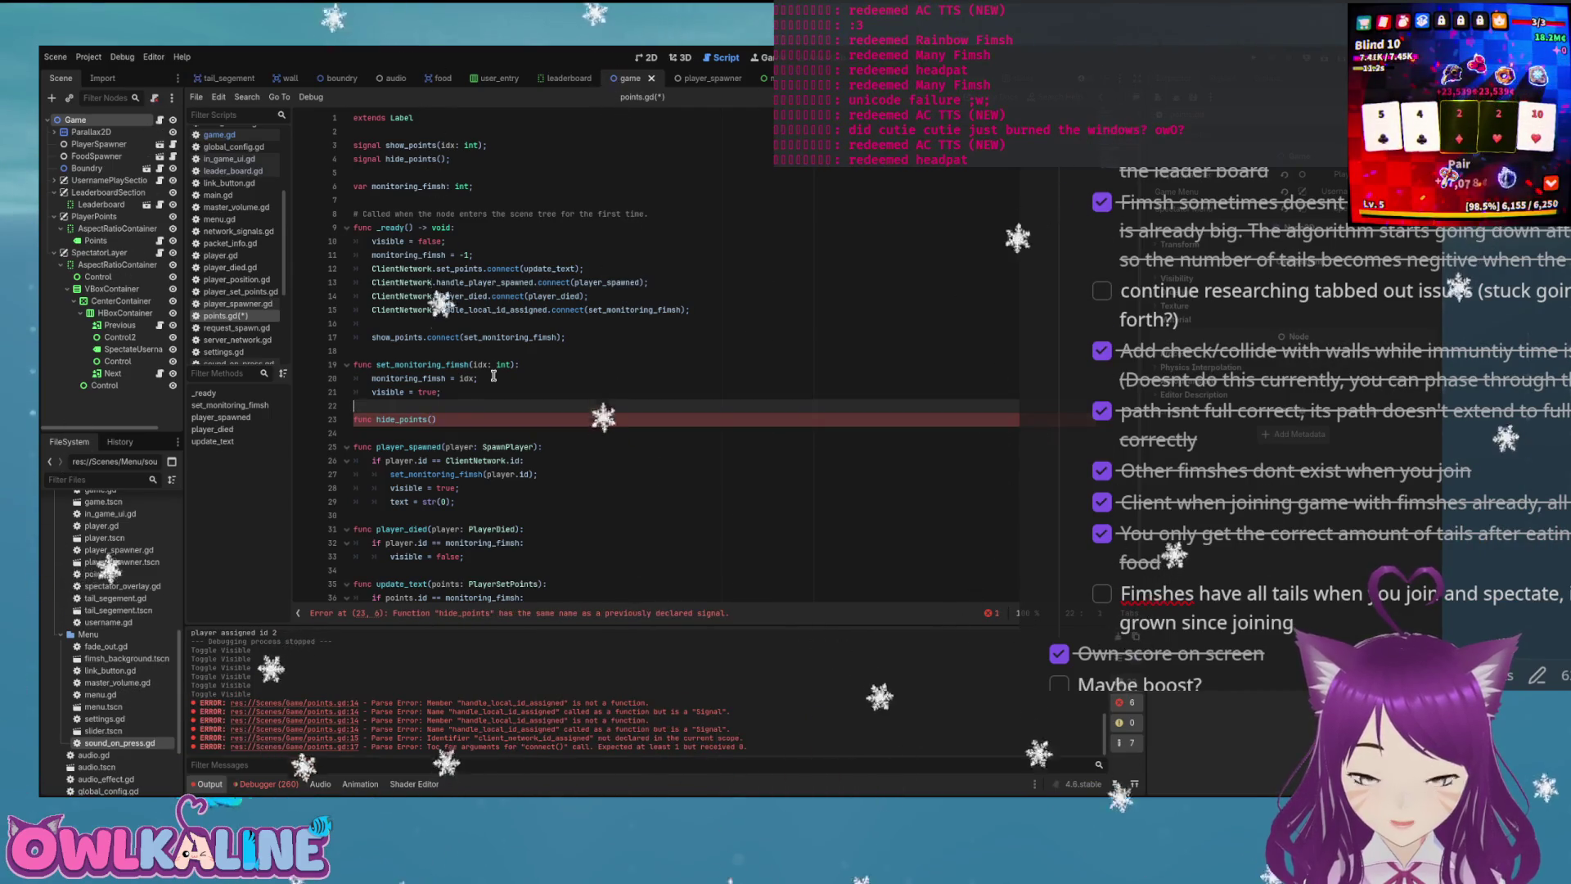
pyautogui.press('Left')
pyautogui.press('Left')
pyautogui.press('Left')
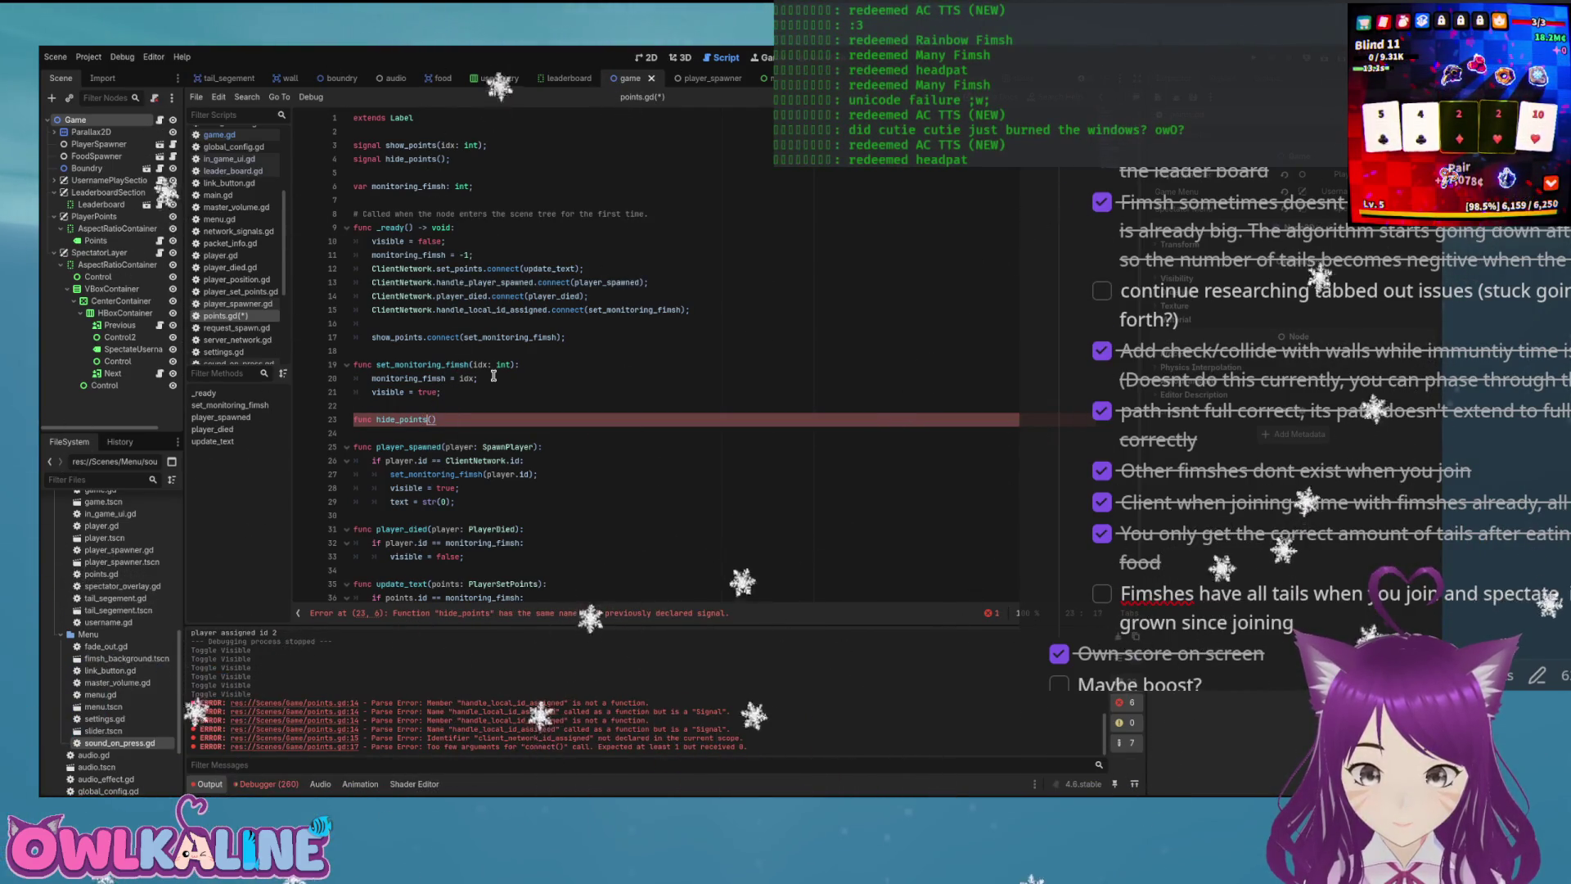
pyautogui.press('End')
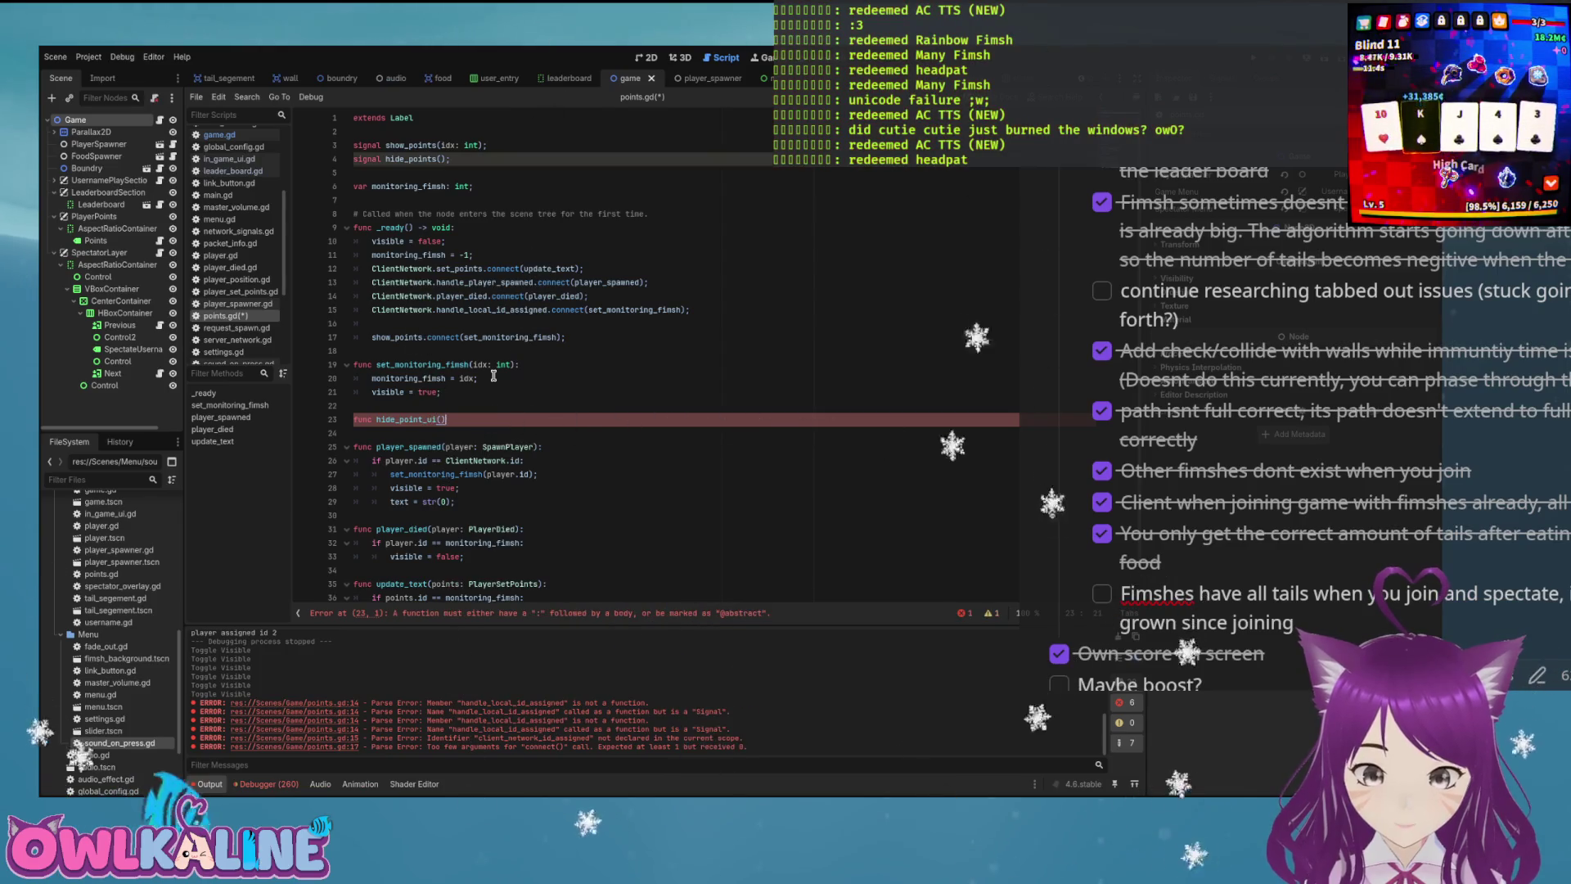
pyautogui.press('Return')
pyautogui.write('visible = false;')
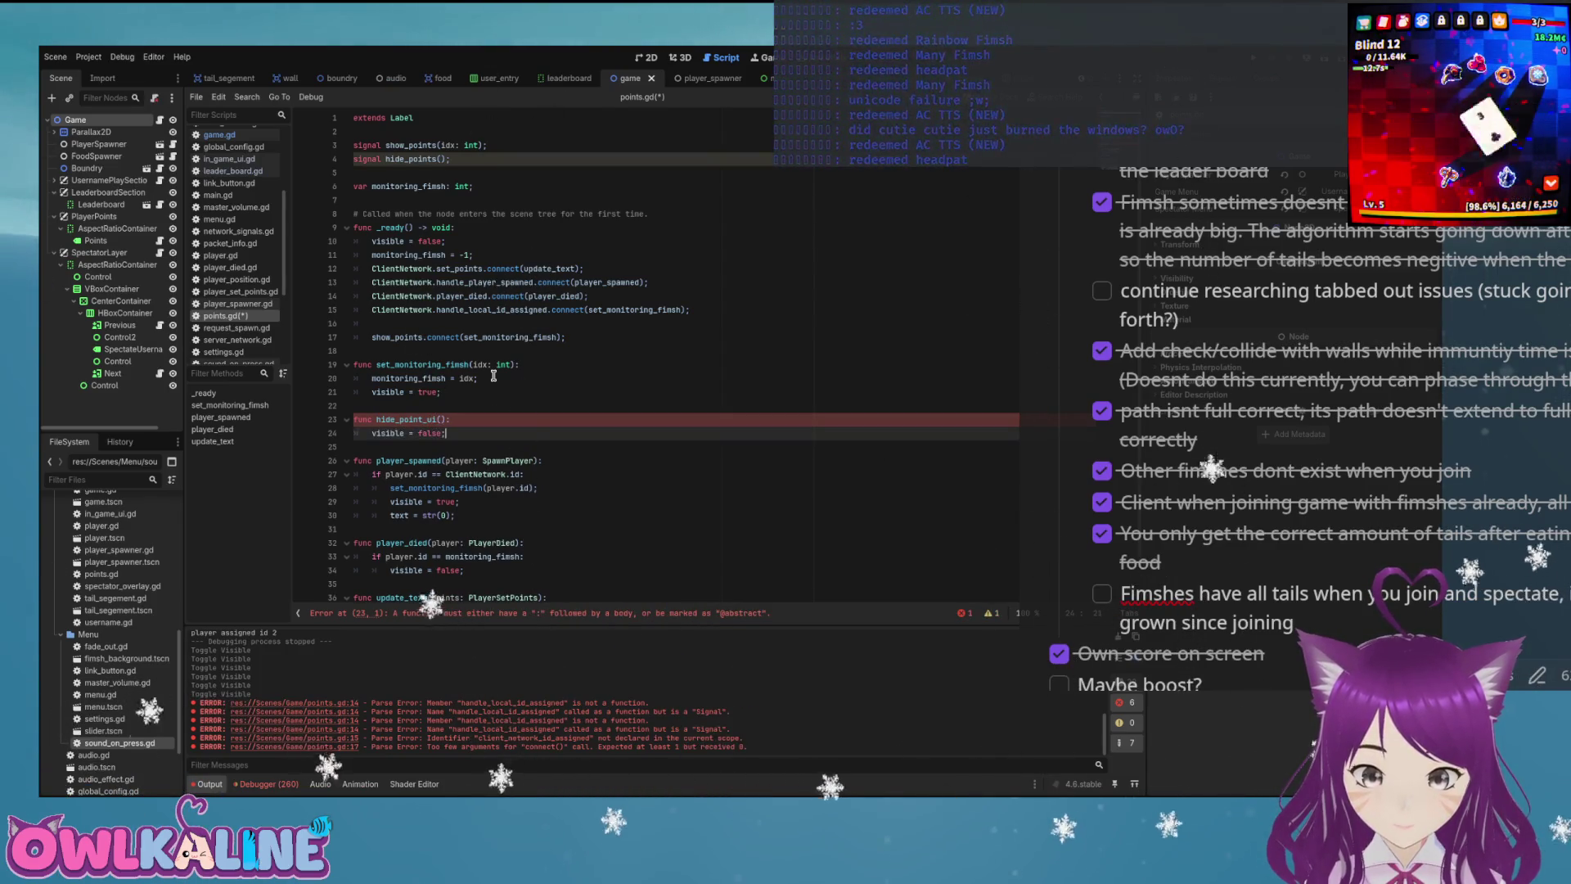
pyautogui.hotkey('ctrl', 's')
# - Replace player_died's visible = false with a hide_point_ui(); call
pyautogui.doubleClick(407, 419)
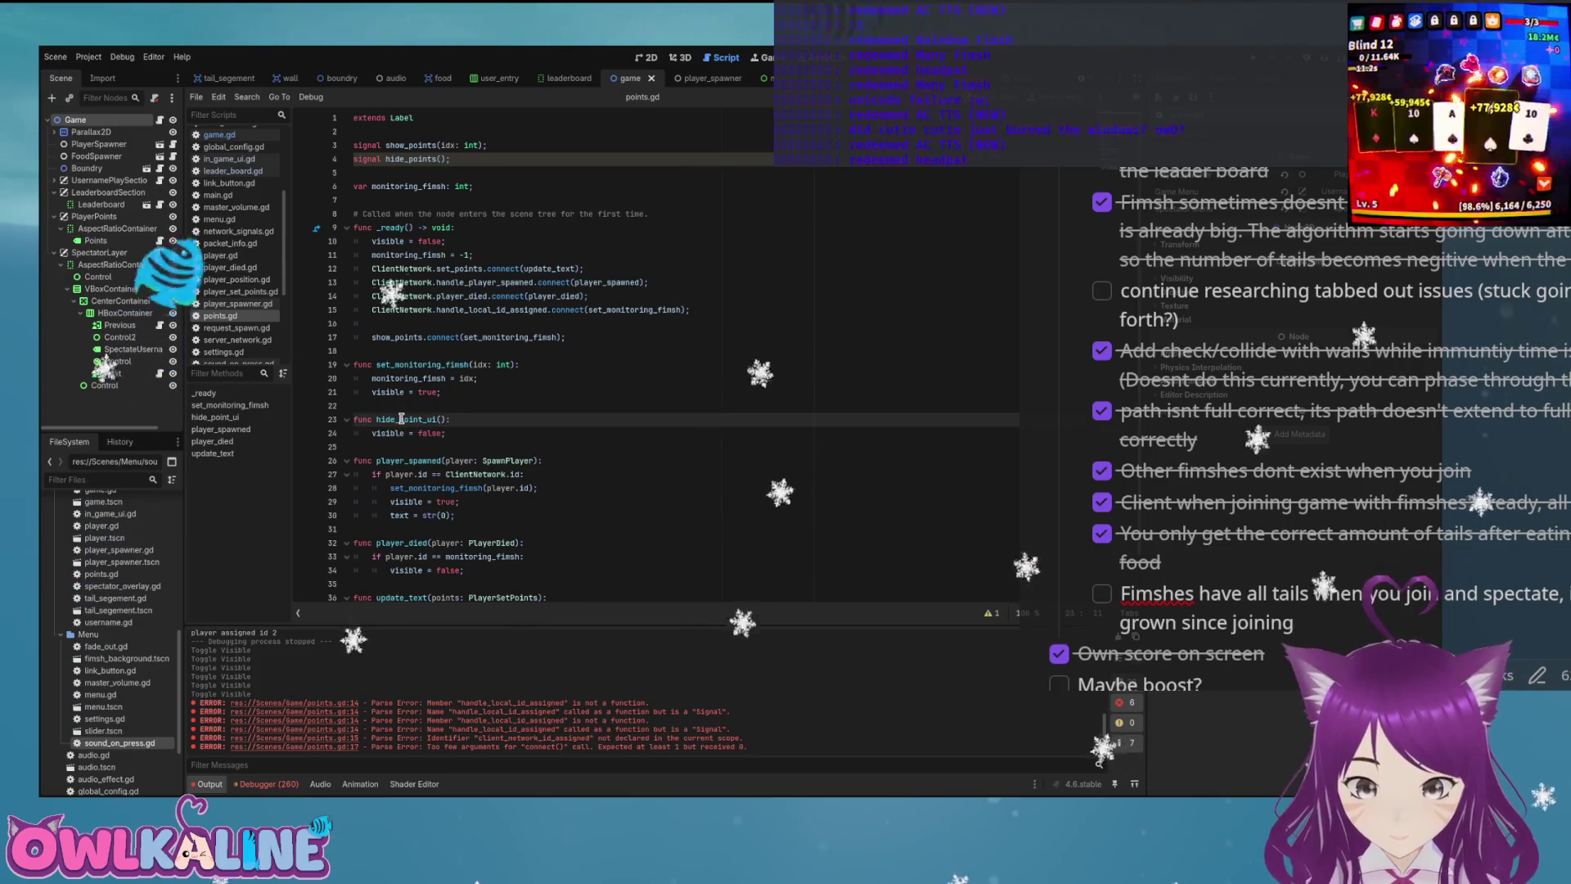
pyautogui.scroll(-1, 462, 500)
pyautogui.moveTo(464, 529); pyautogui.dragTo(390, 532)
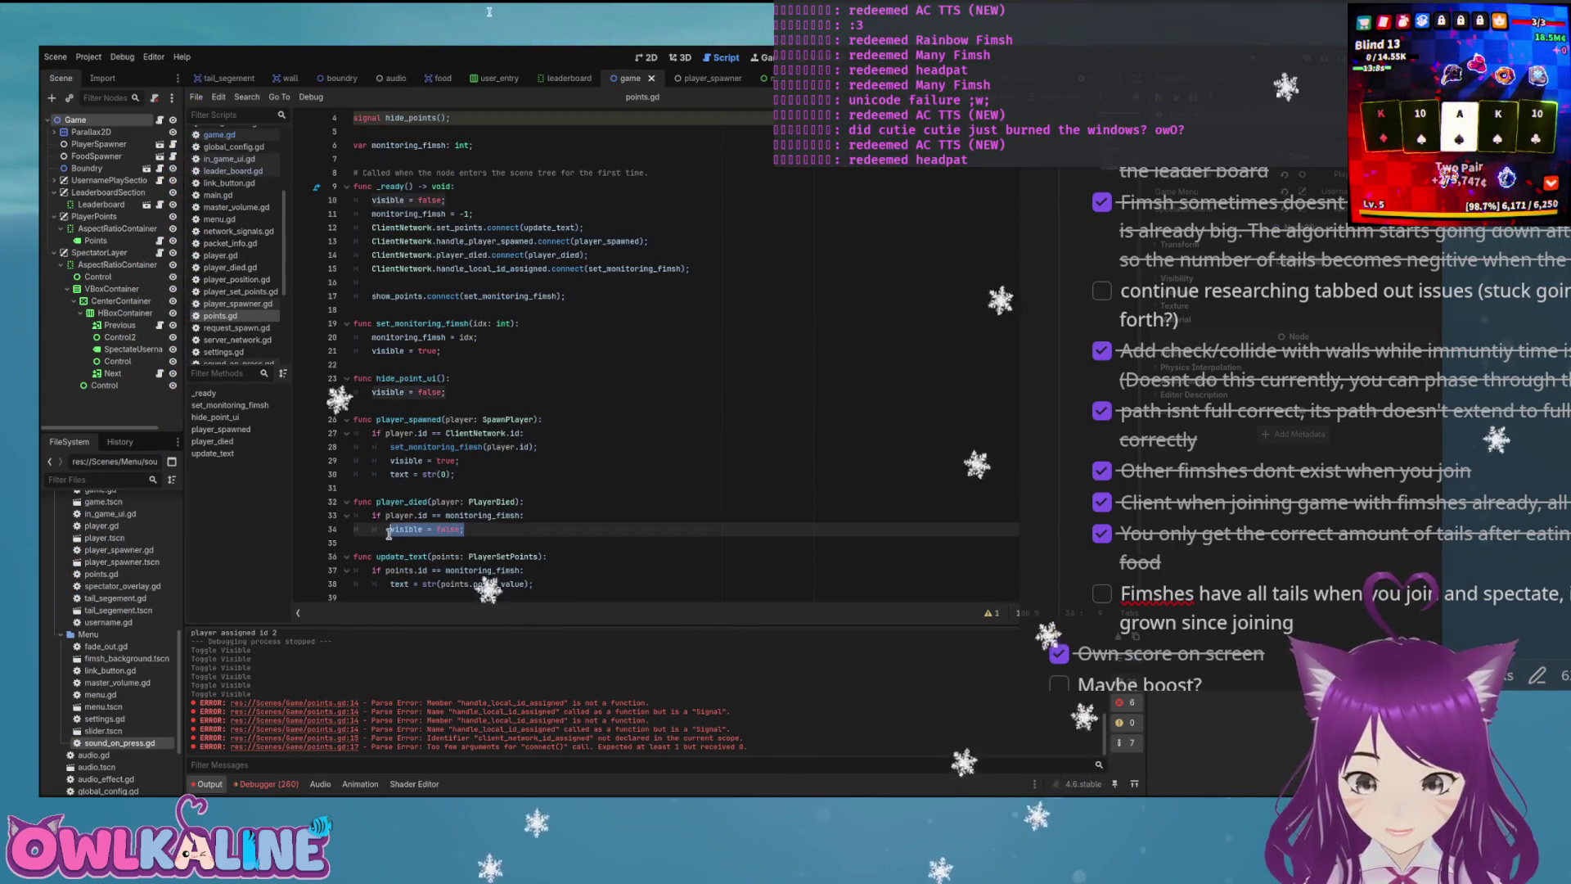
pyautogui.write('hide_point_ui();')
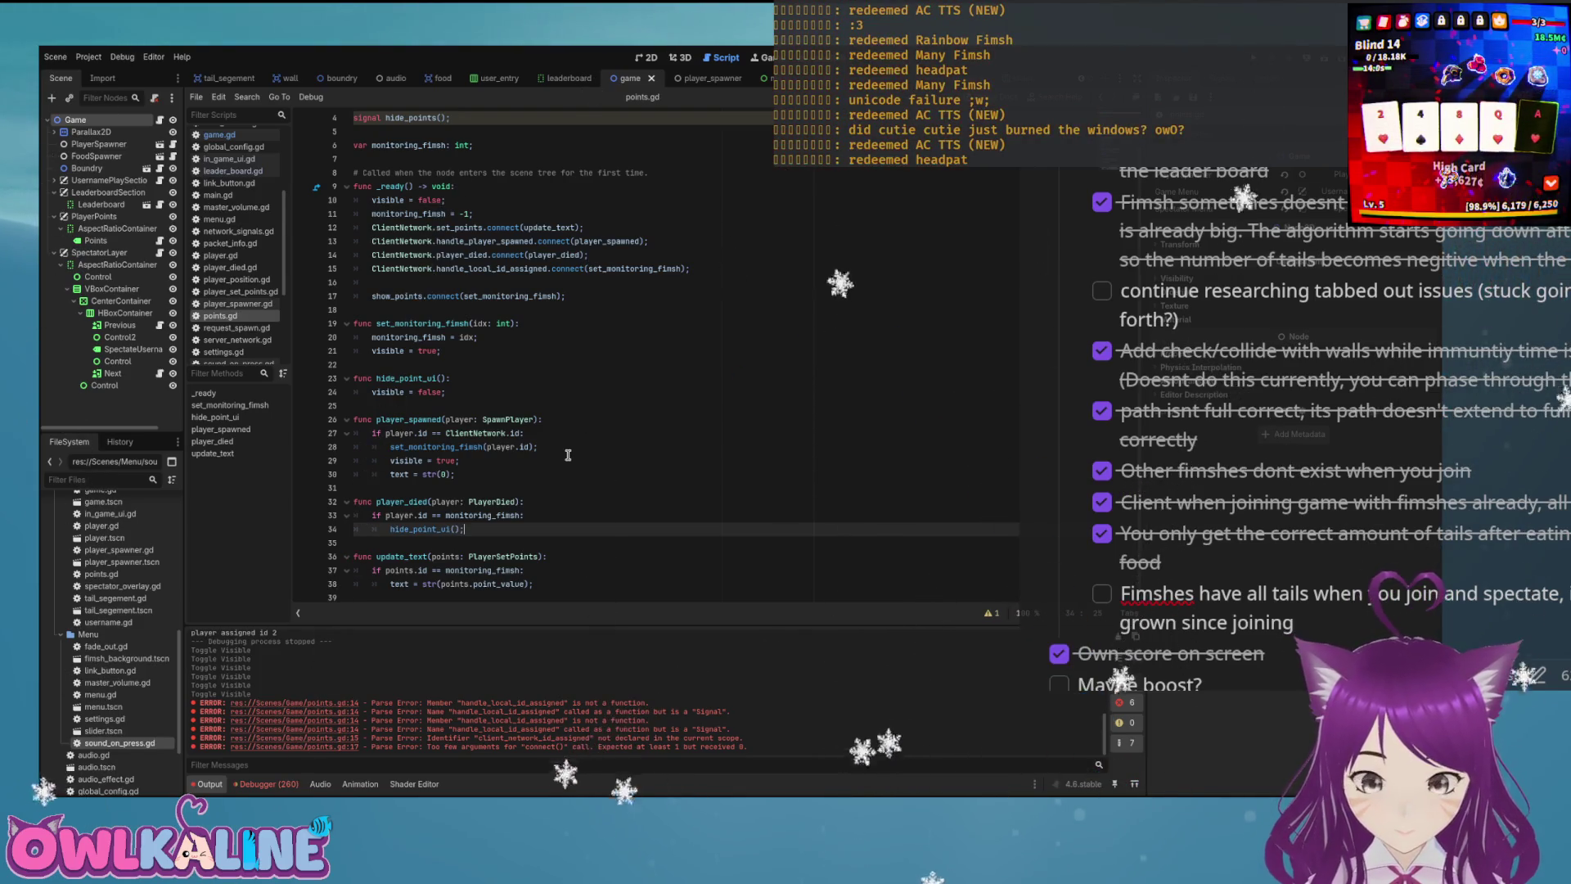
pyautogui.doubleClick(477, 514)
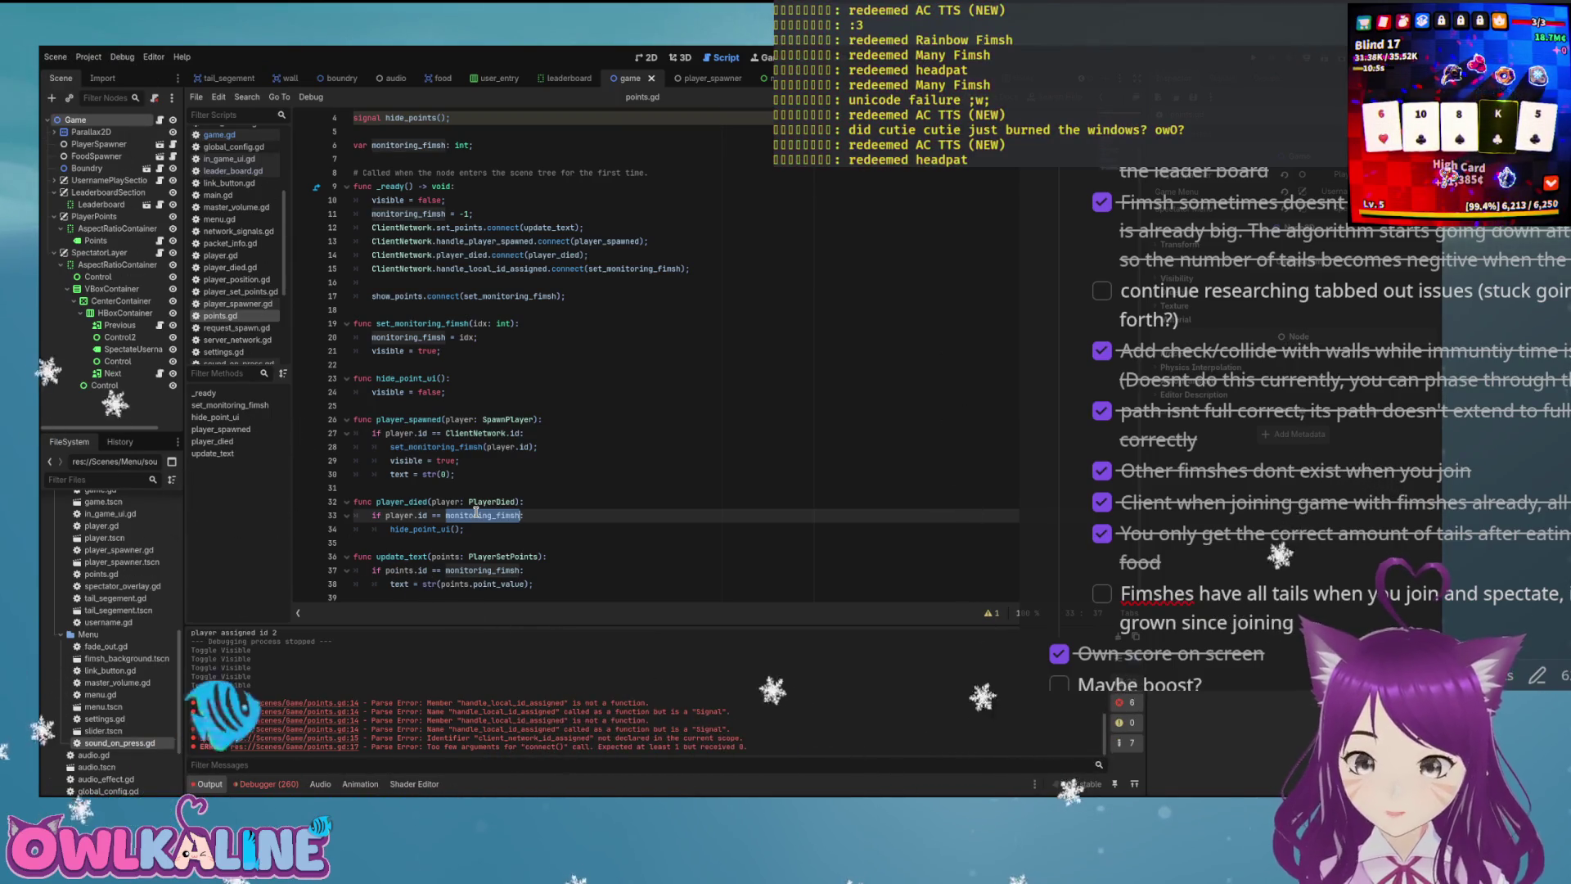
# - Add hide_points.connect(hide_point_ui); below the show_points connection in _ready
pyautogui.click(439, 530)
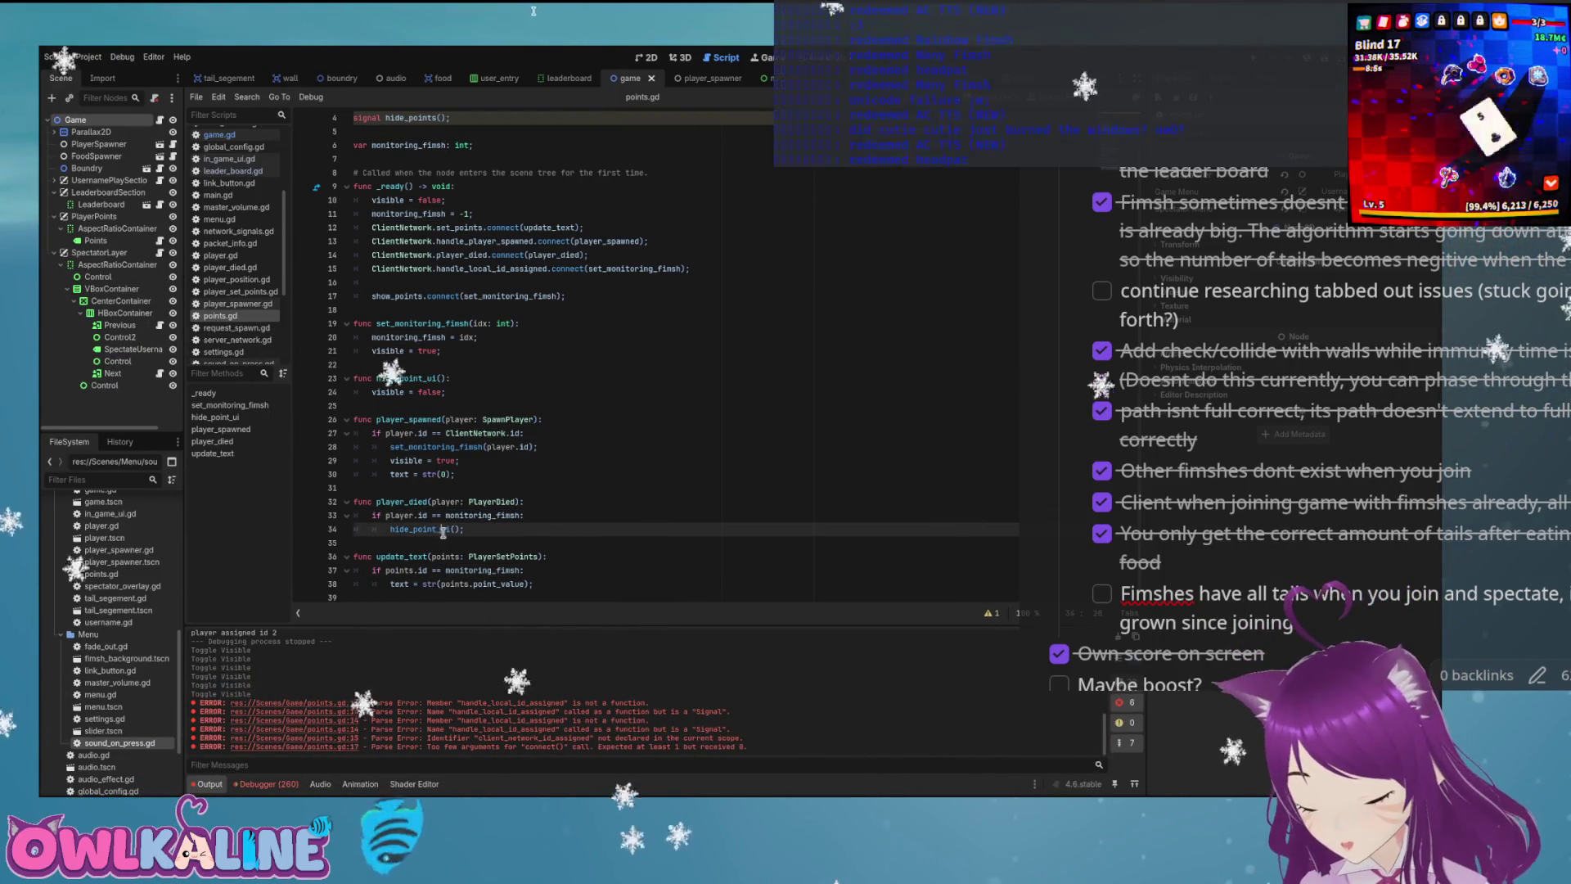
pyautogui.click(464, 336)
pyautogui.click(468, 345)
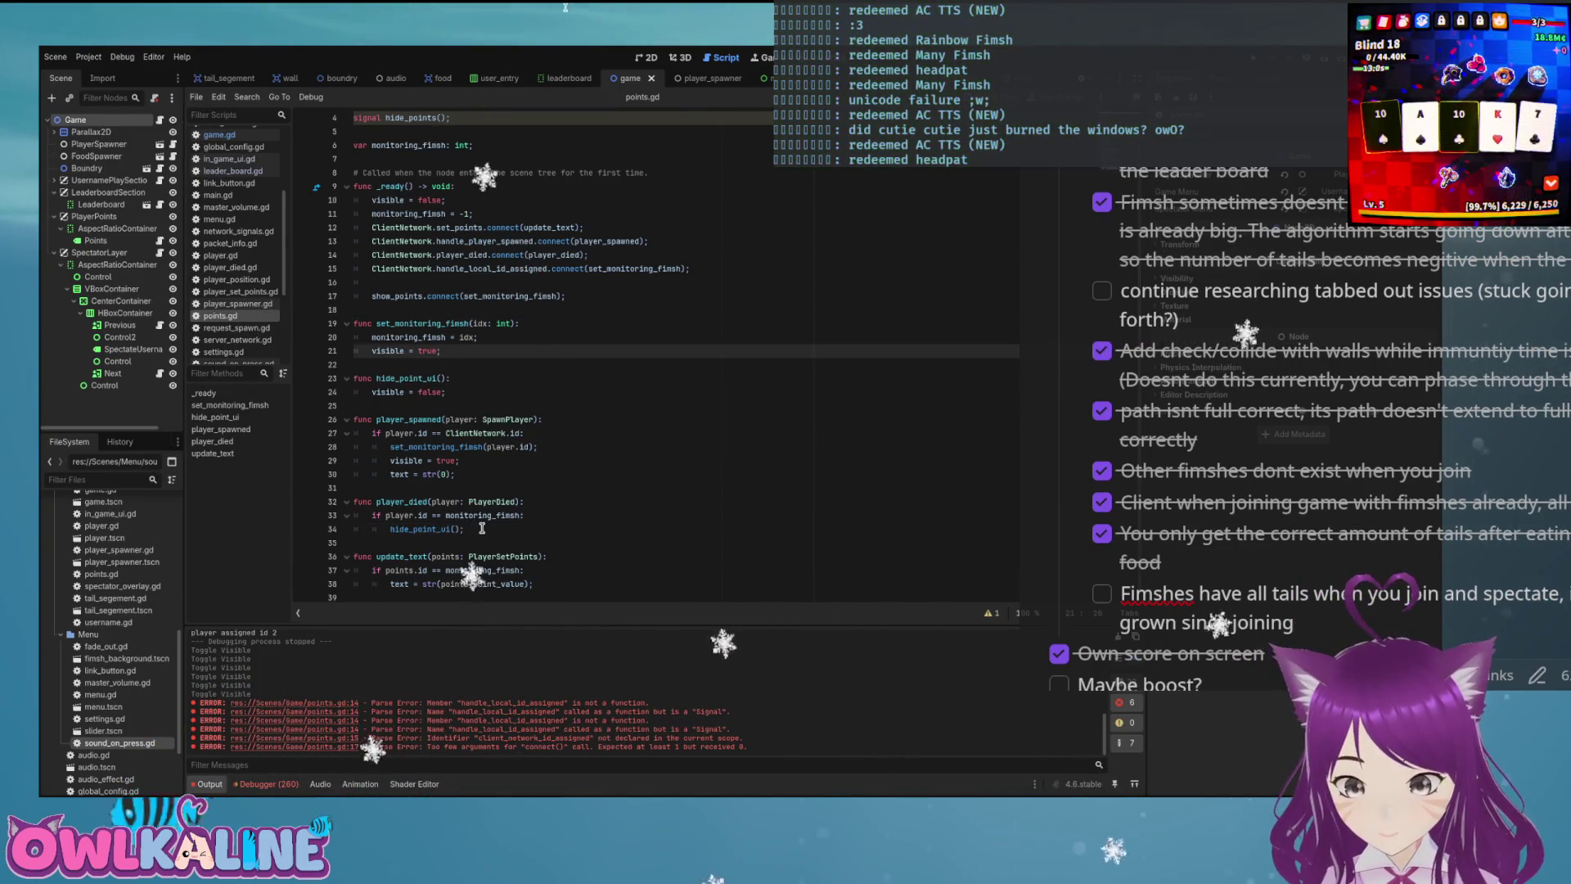
pyautogui.scroll(1, 486, 482)
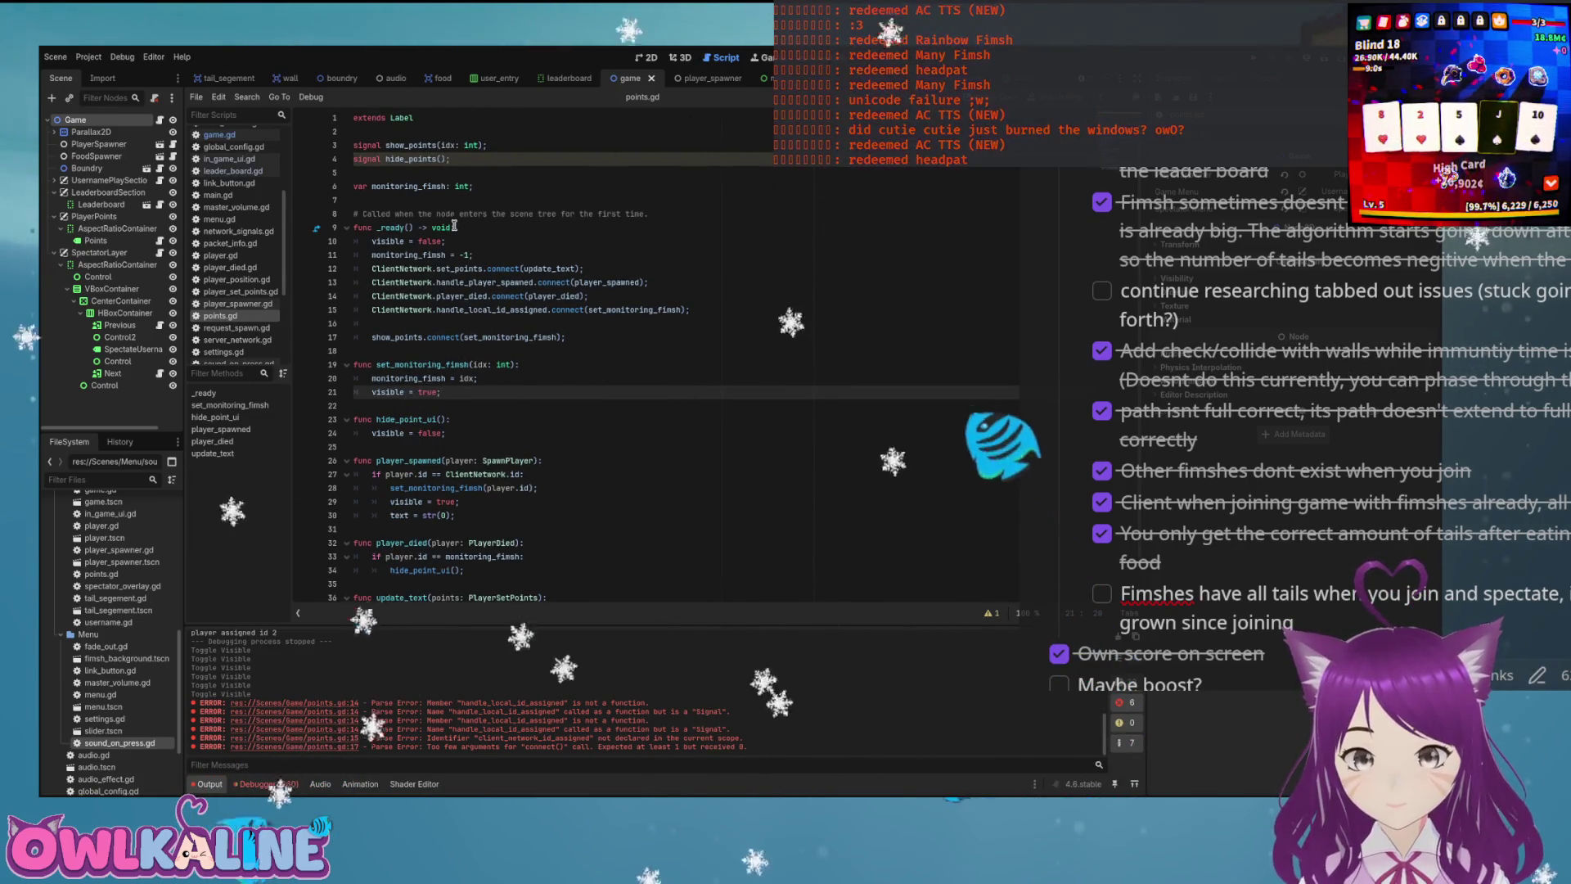
pyautogui.click(573, 337)
pyautogui.press('Return')
pyautogui.write('hide_points.con')
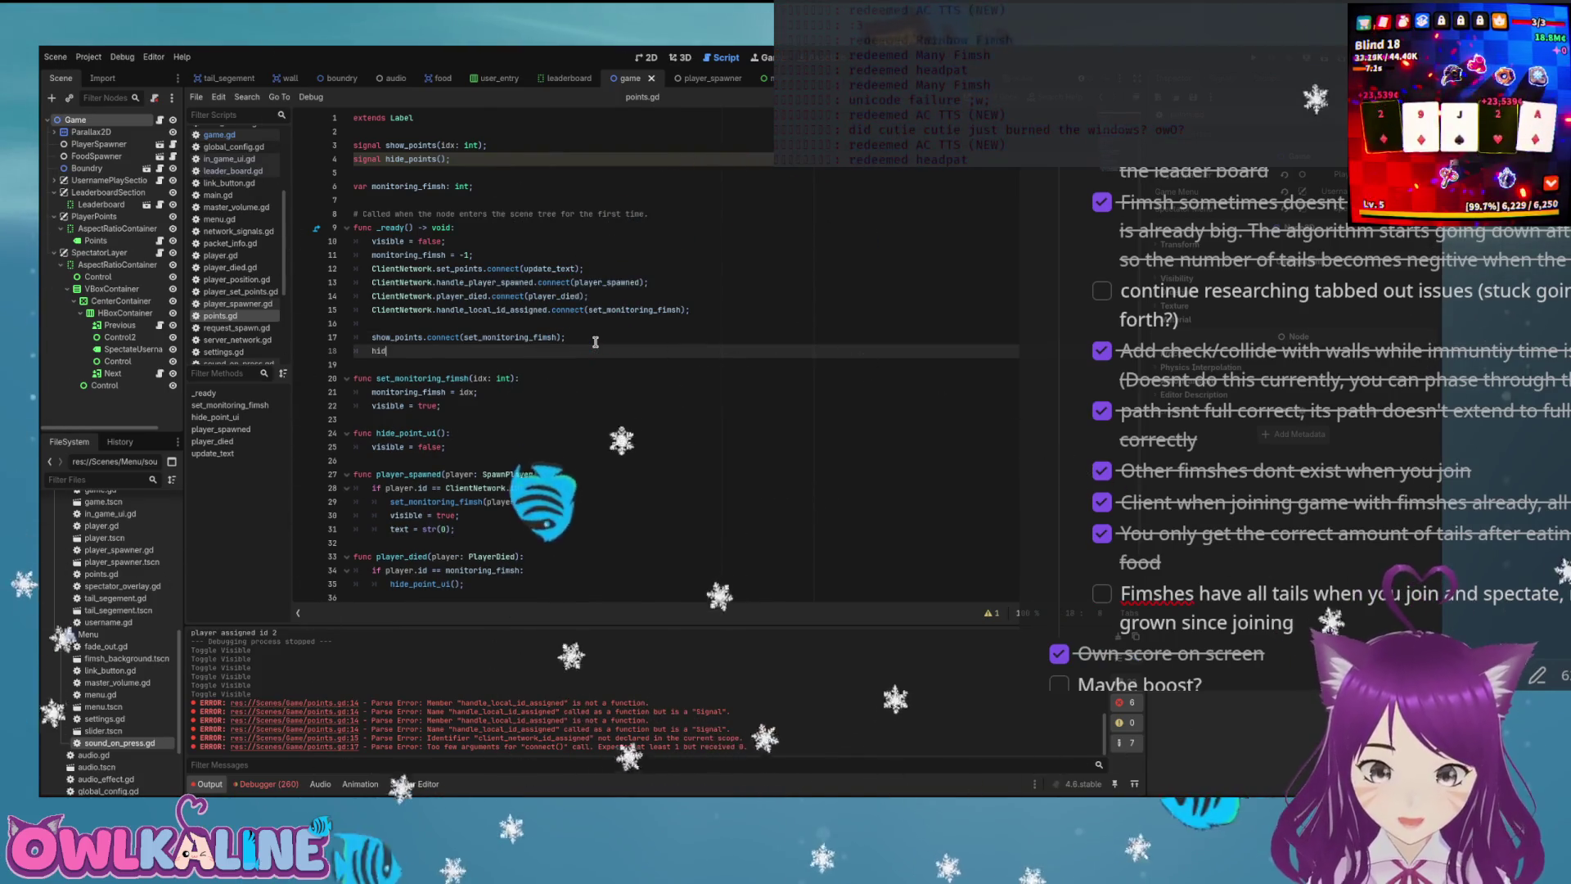
pyautogui.write('nect();')
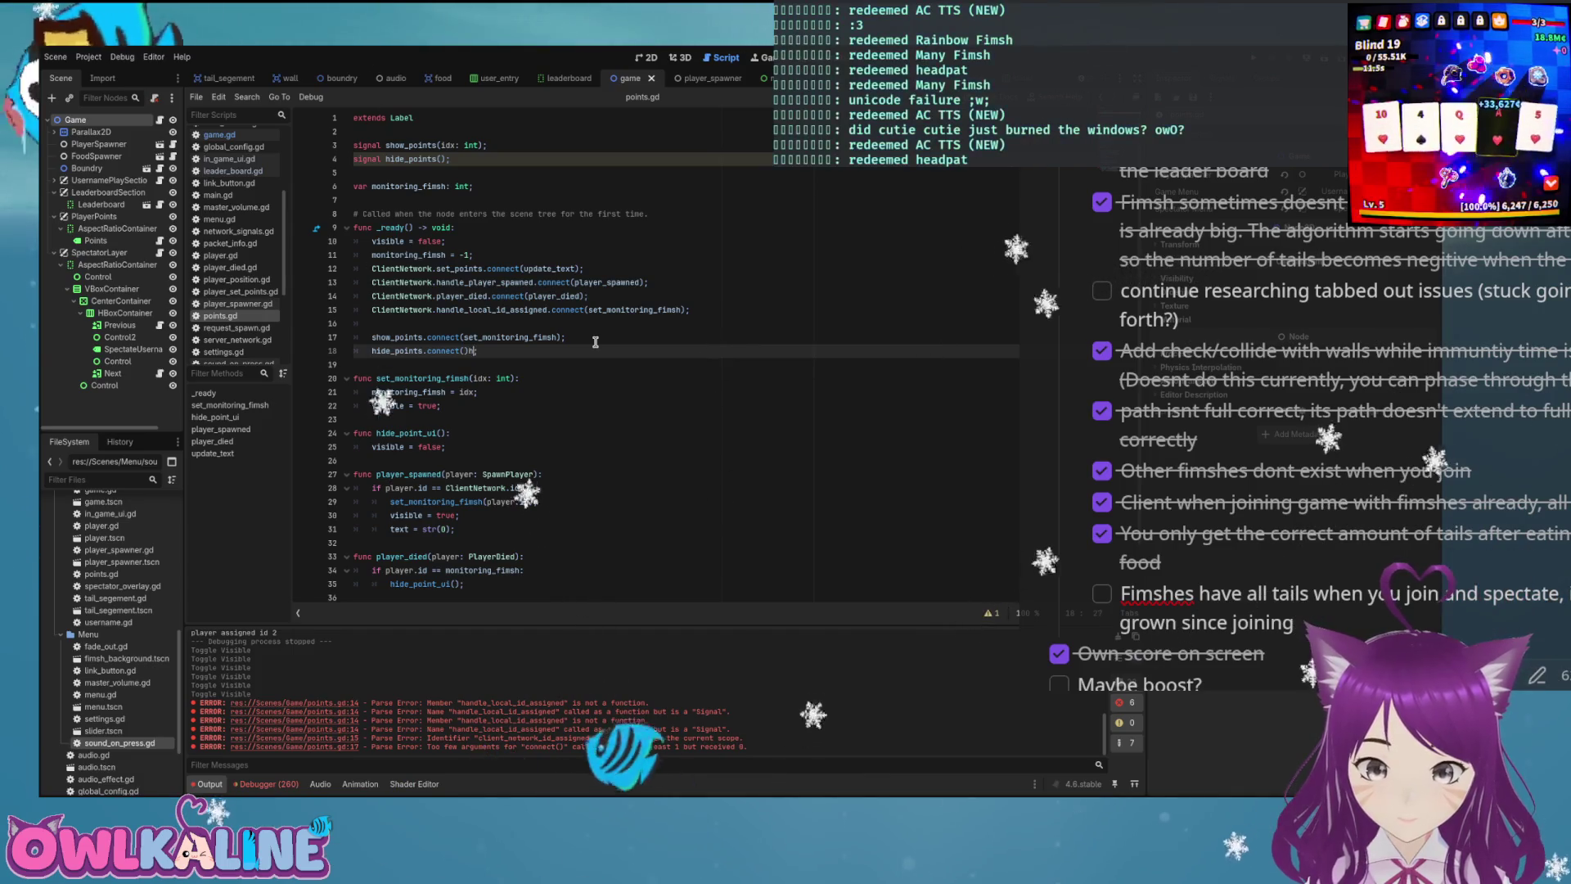
pyautogui.write('hd')
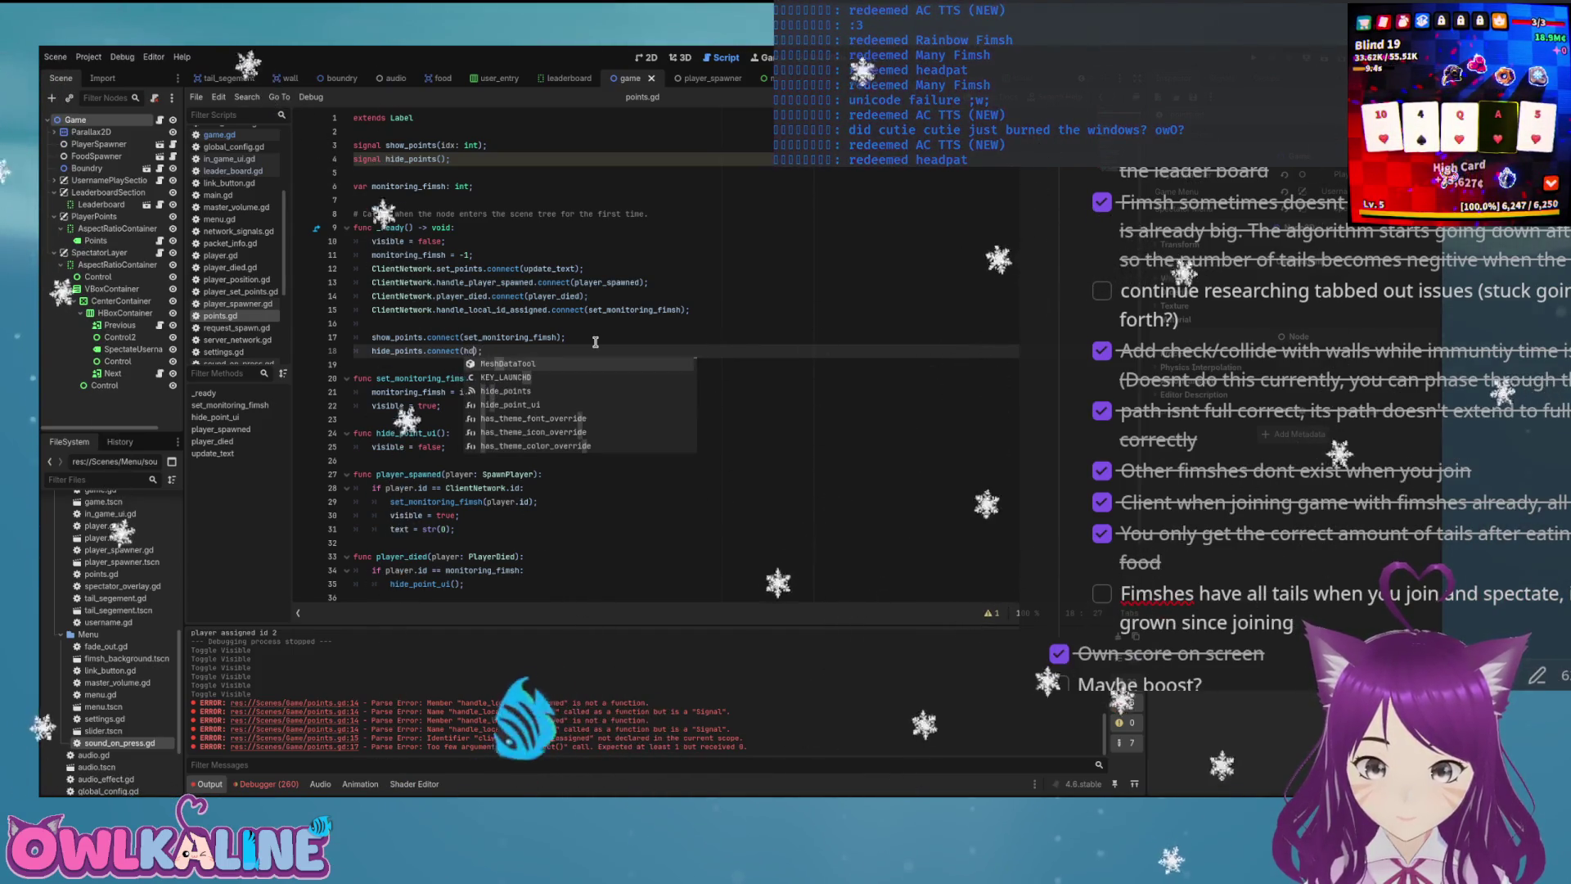
pyautogui.write('ide_point_ui')
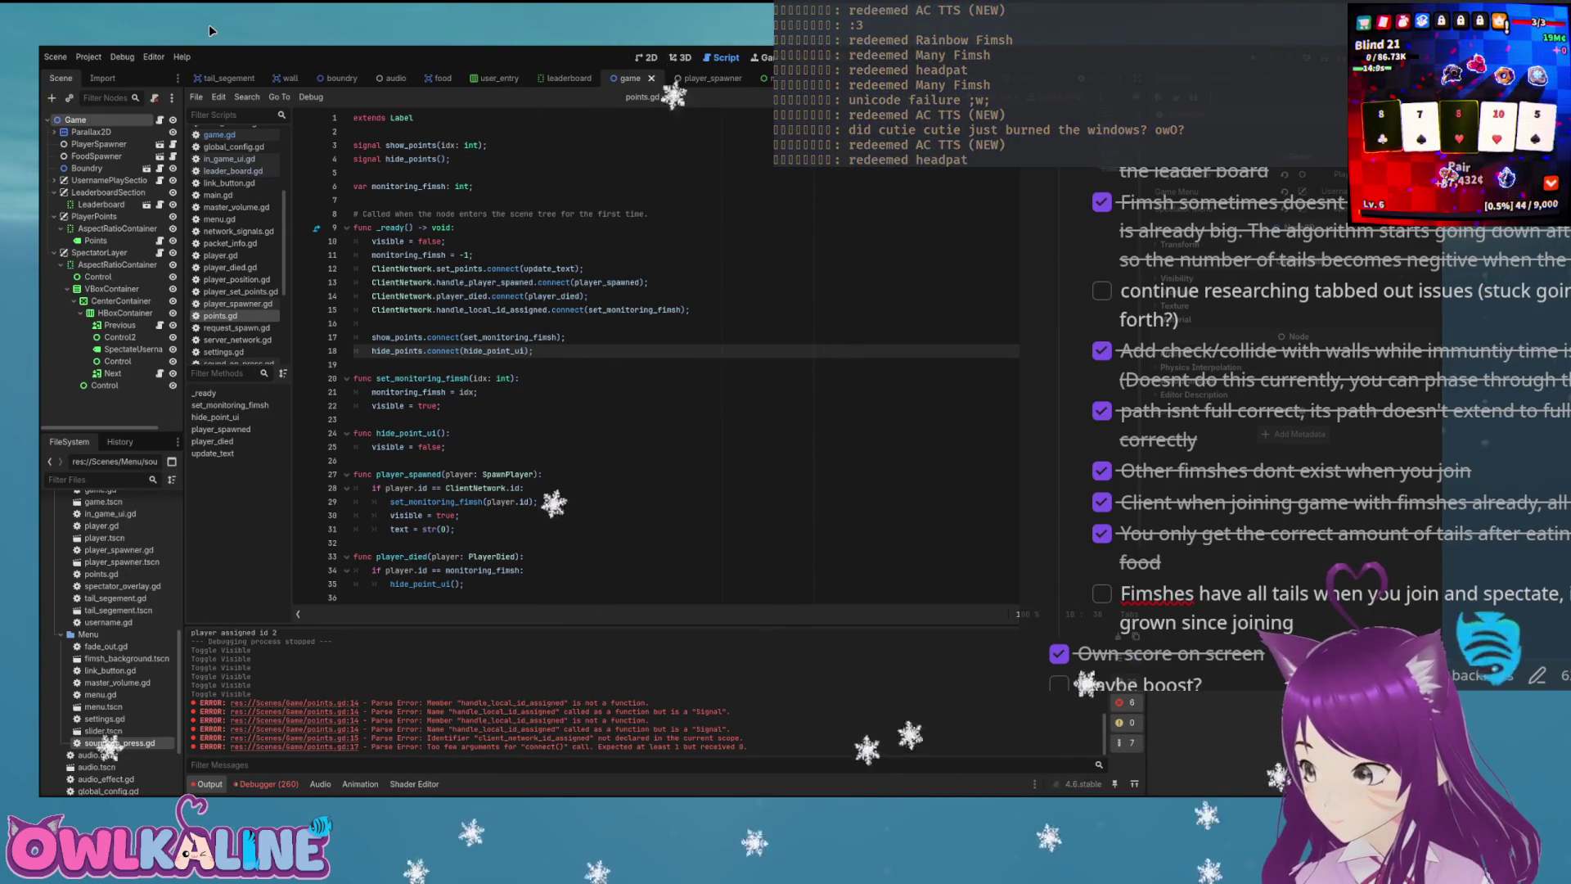
pyautogui.click(517, 373)
pyautogui.click(533, 369)
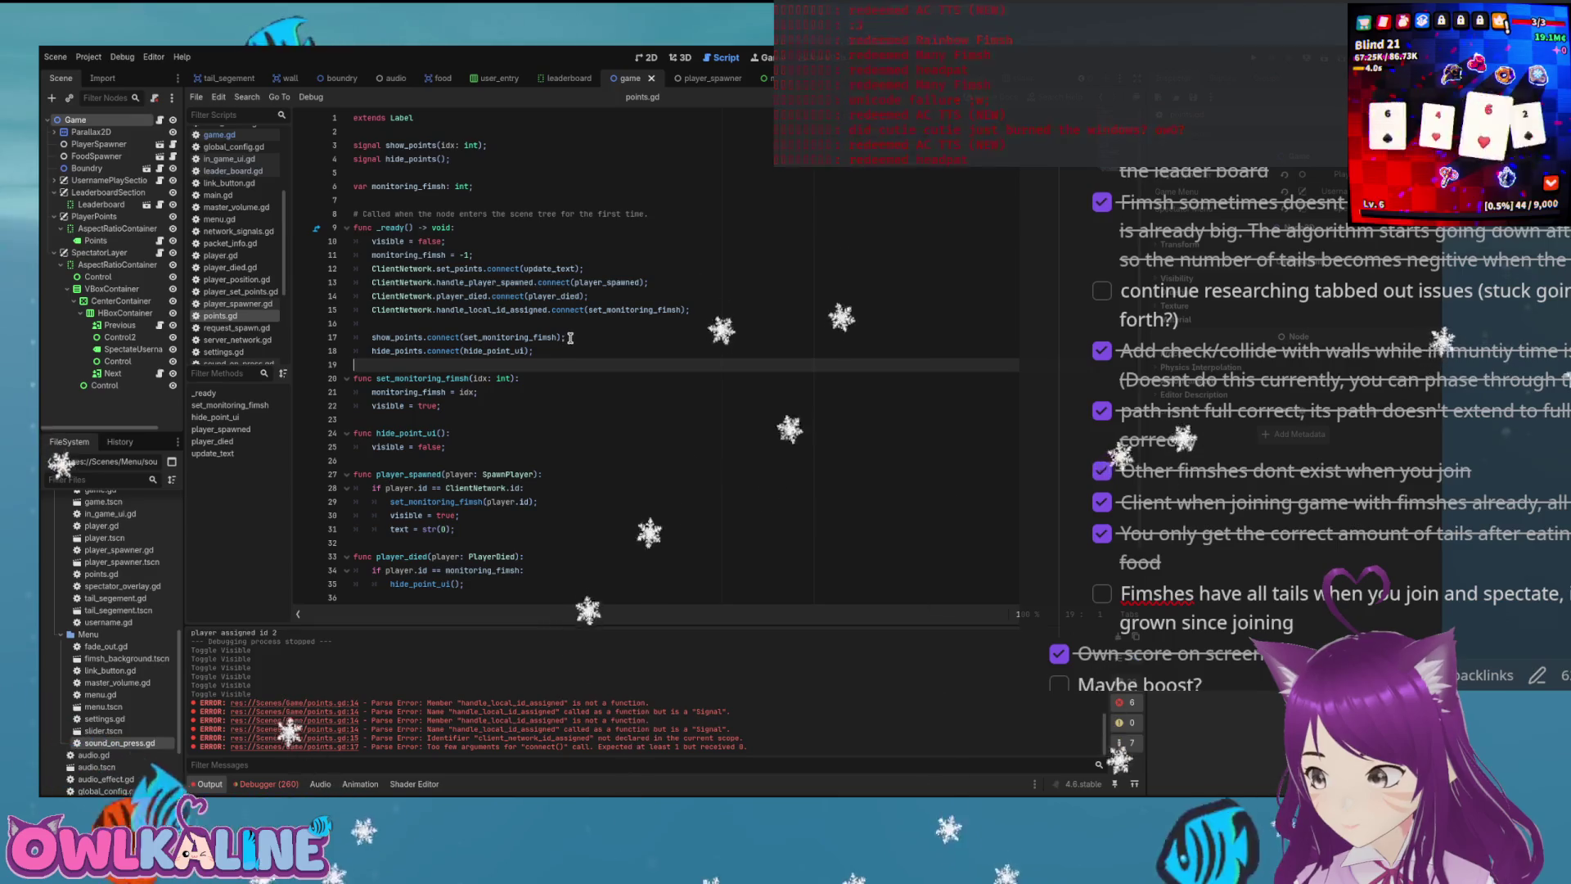
pyautogui.scroll(-2, 563, 319)
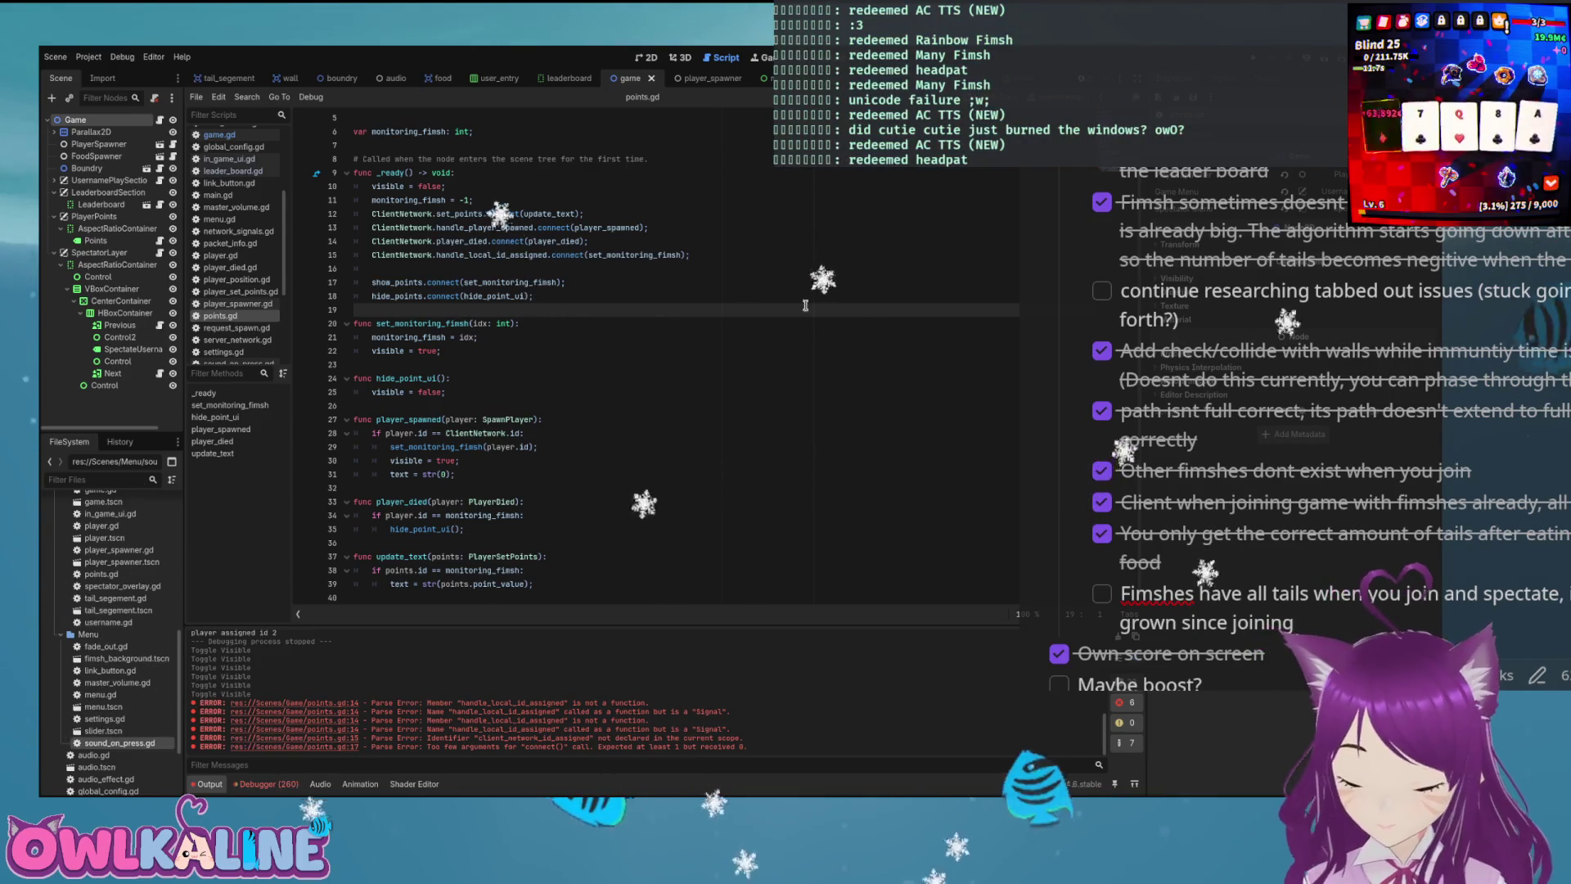
pyautogui.click(477, 406)
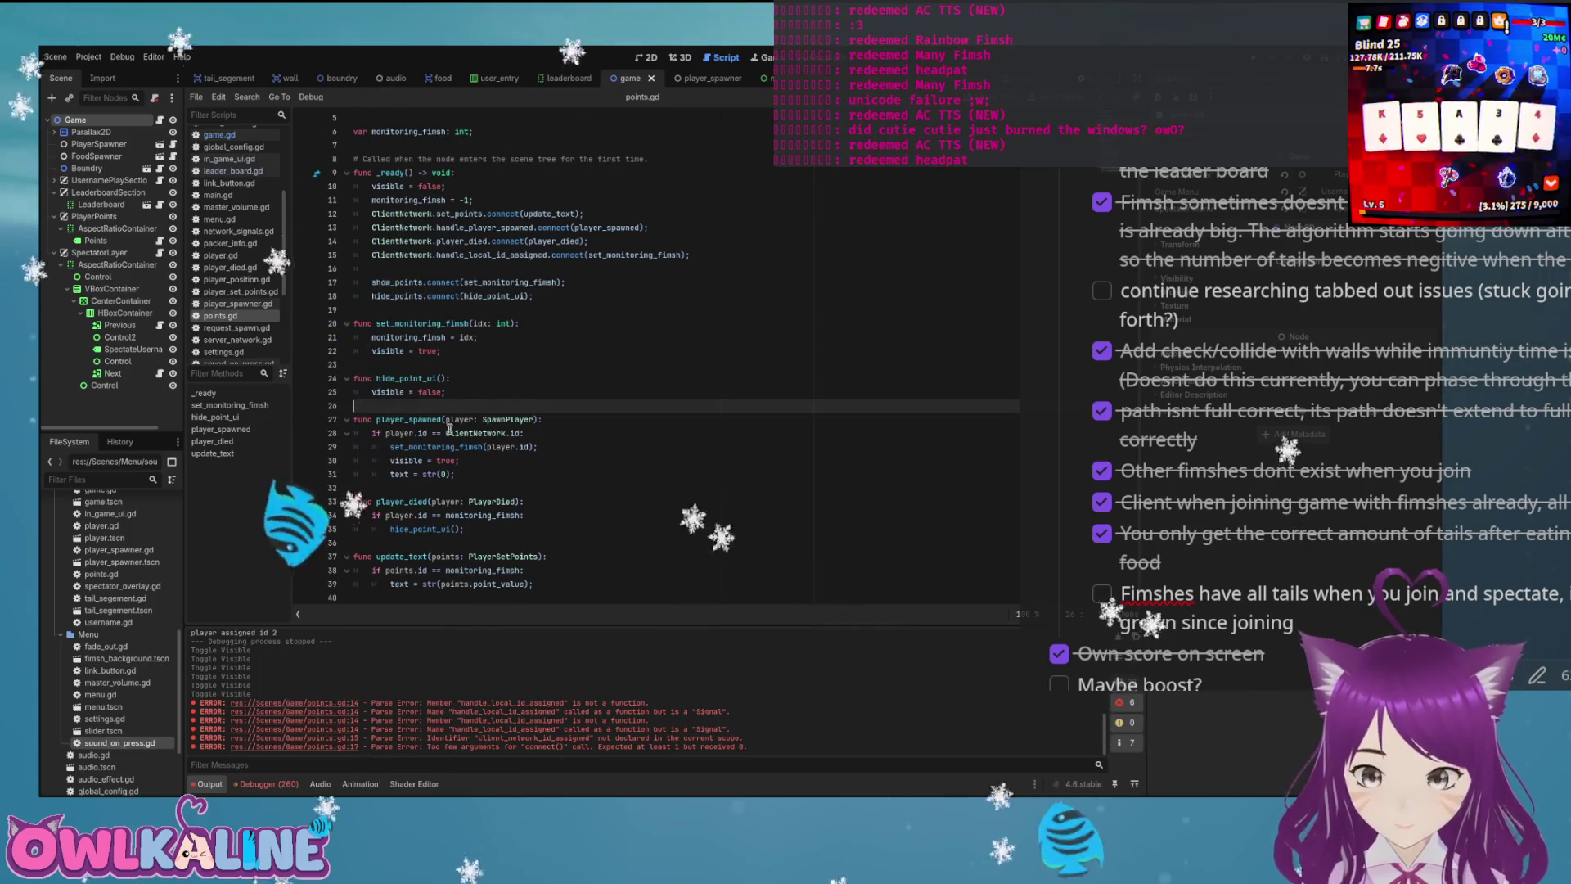
pyautogui.click(460, 461)
pyautogui.press('Down')
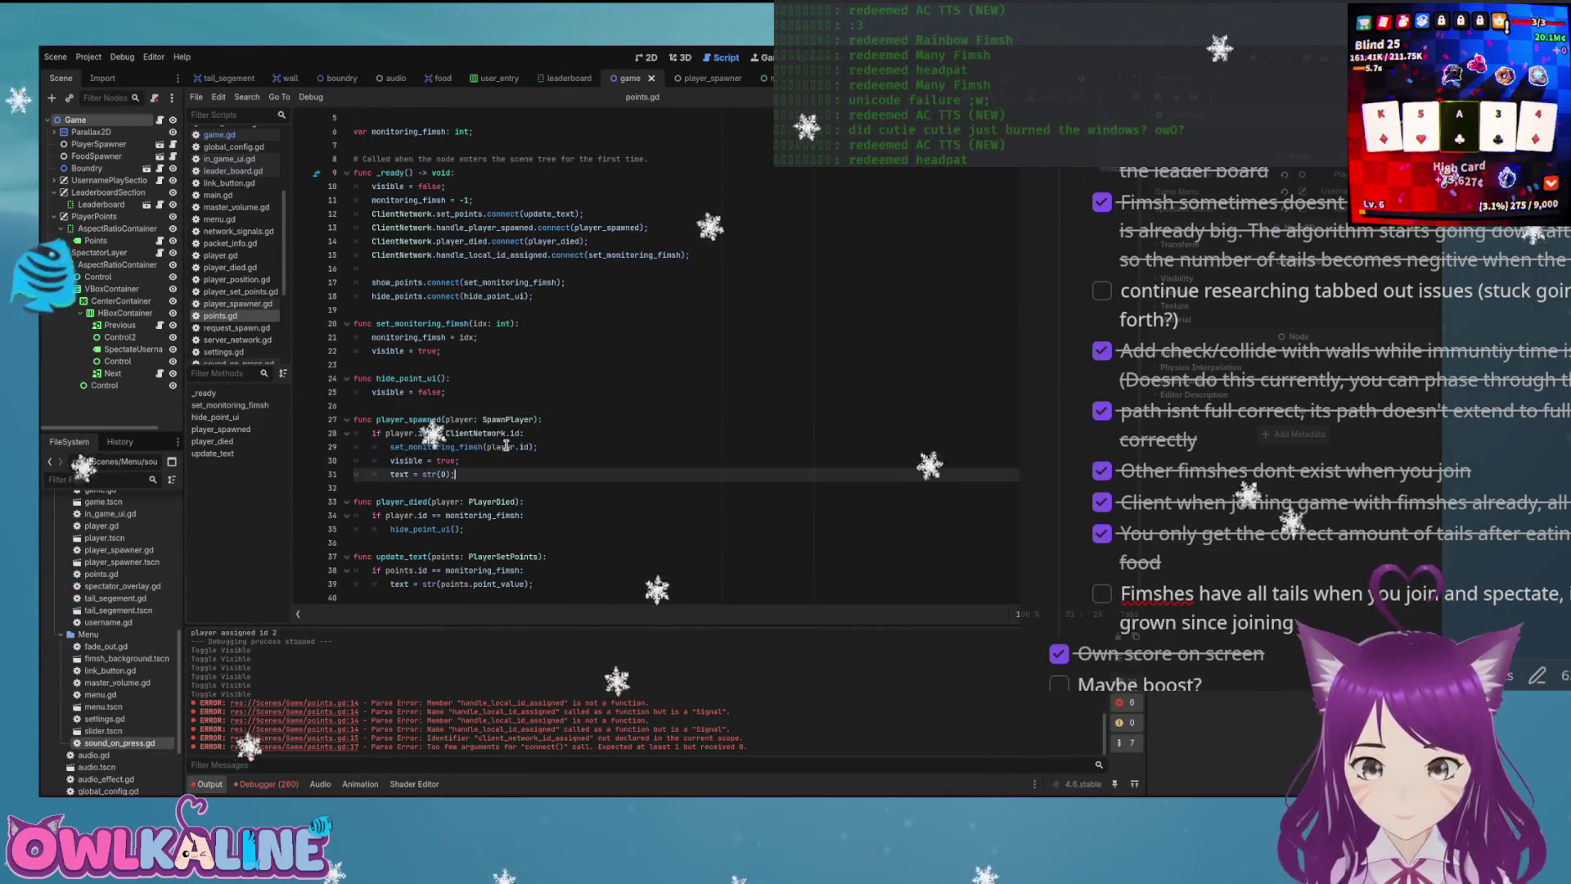
pyautogui.scroll(2, 435, 366)
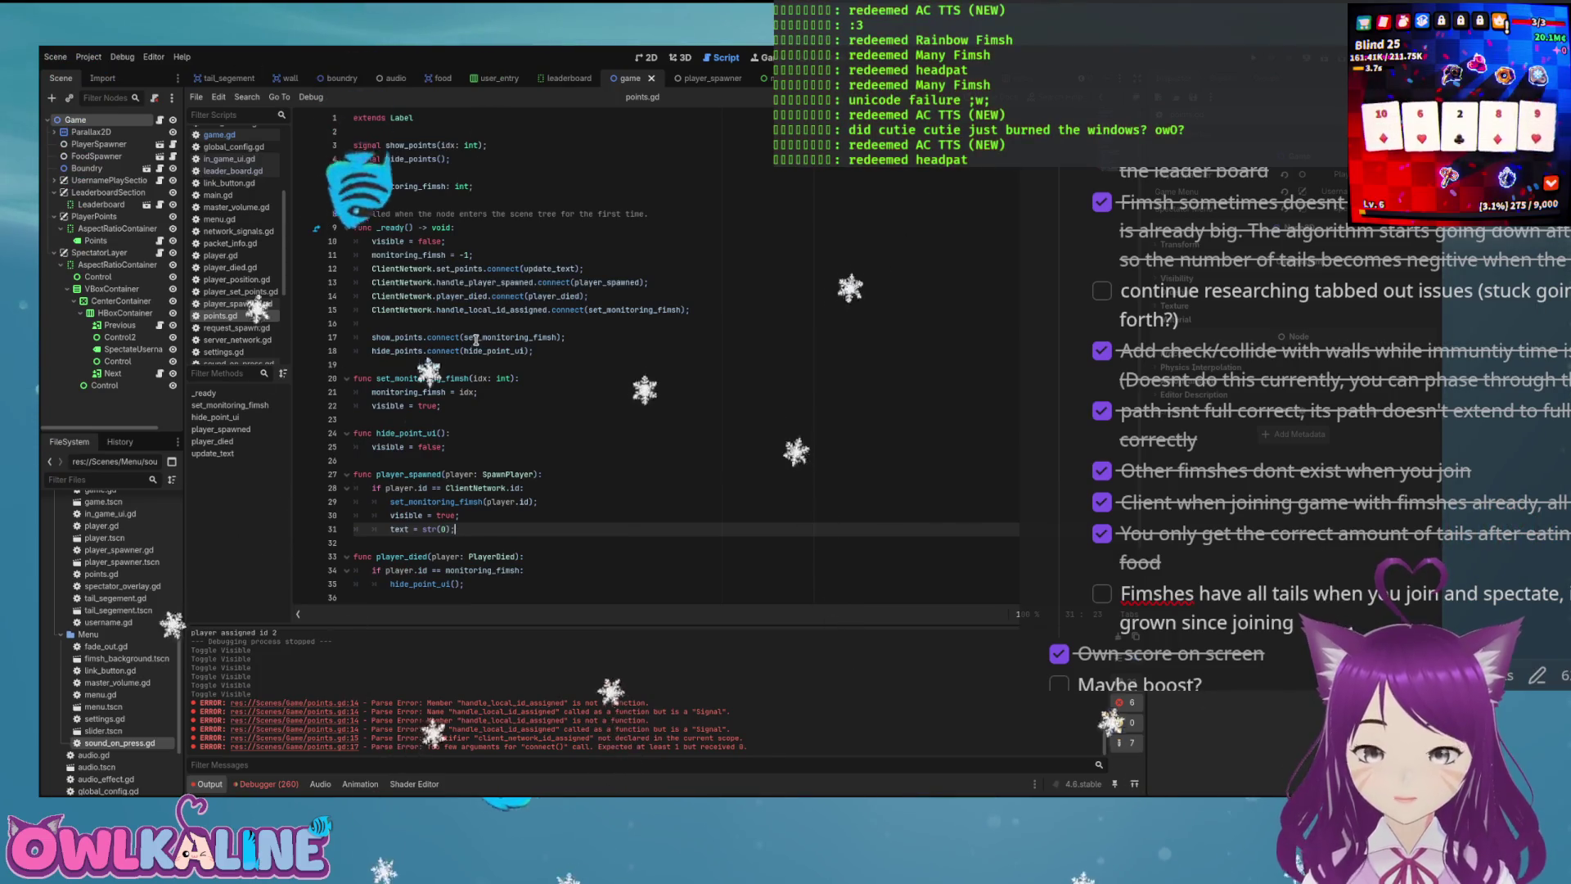
pyautogui.click(501, 351)
pyautogui.press('Up')
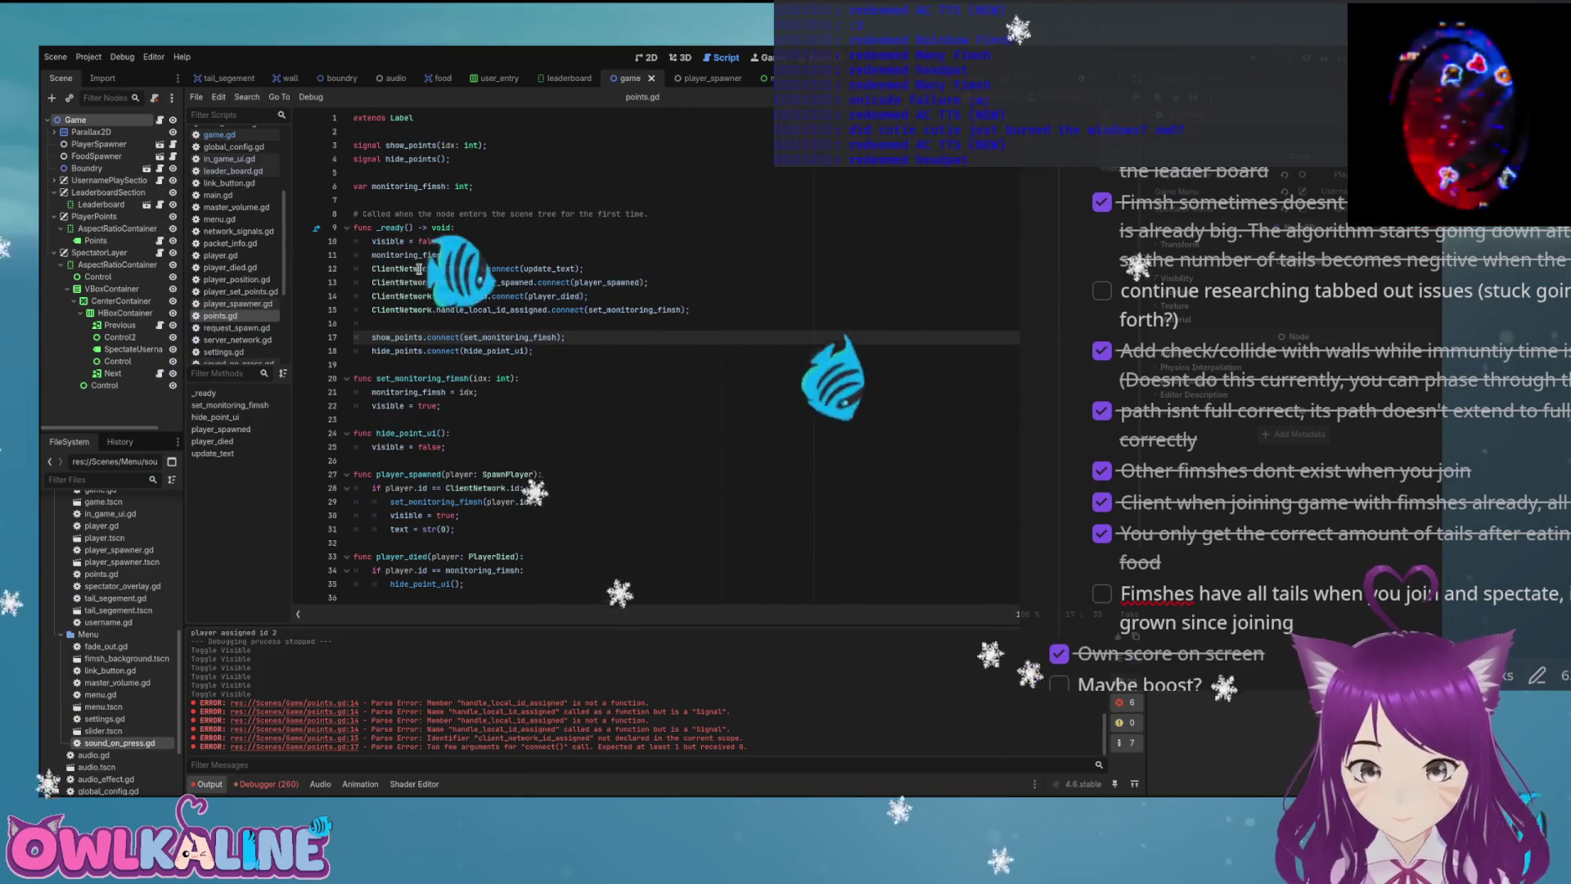
pyautogui.press('Down')
pyautogui.press('Down')
pyautogui.press('Down')
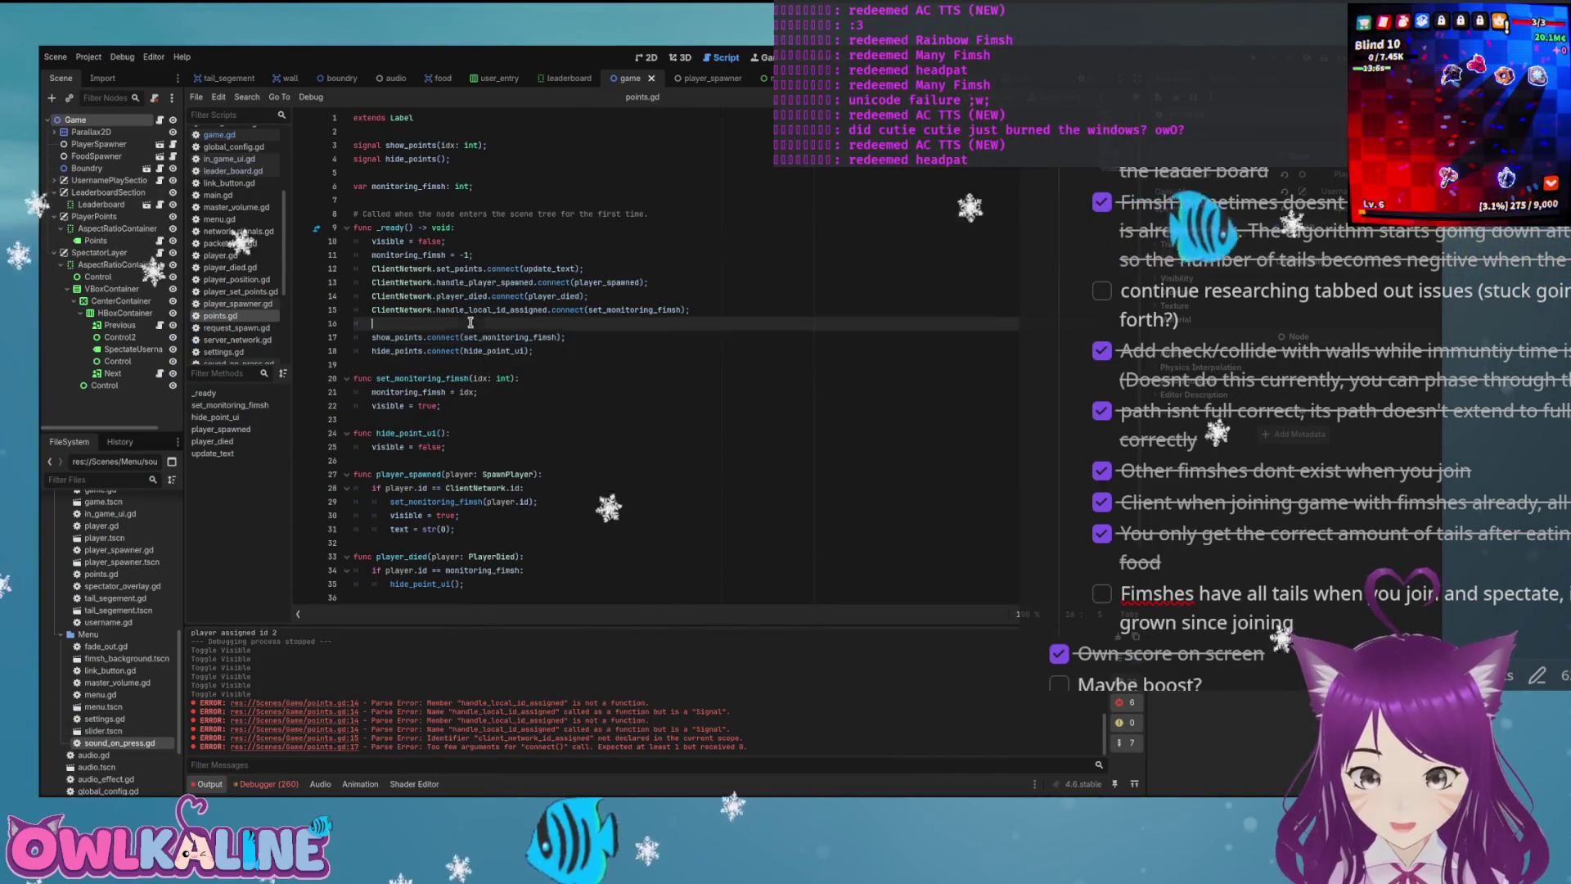
pyautogui.click(467, 456)
pyautogui.scroll(-2, 491, 448)
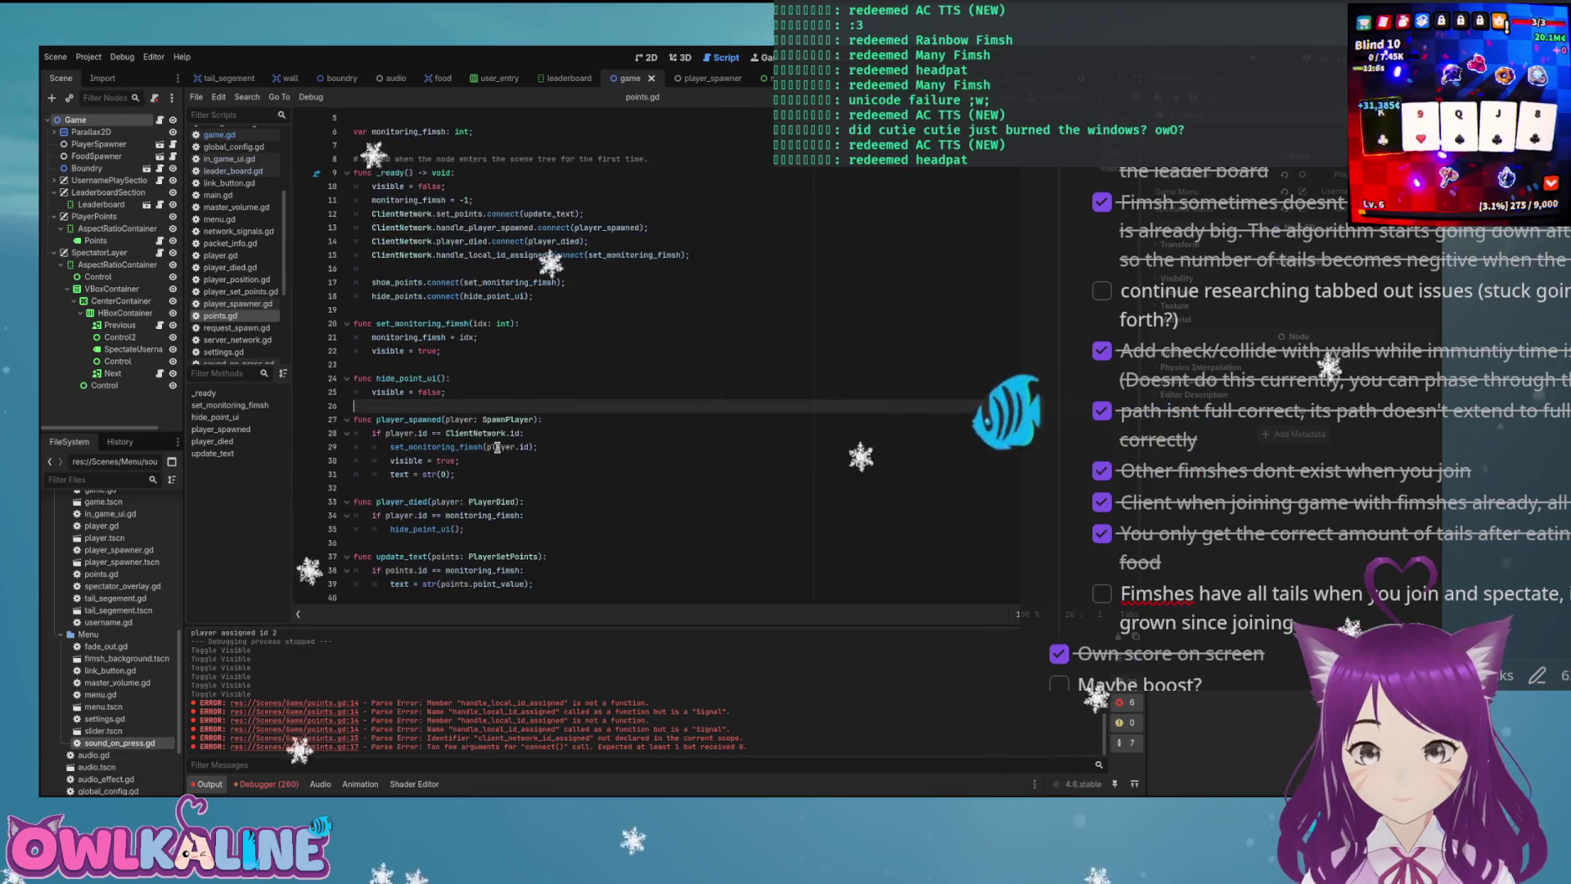
pyautogui.click(144, 121)
pyautogui.click(492, 223)
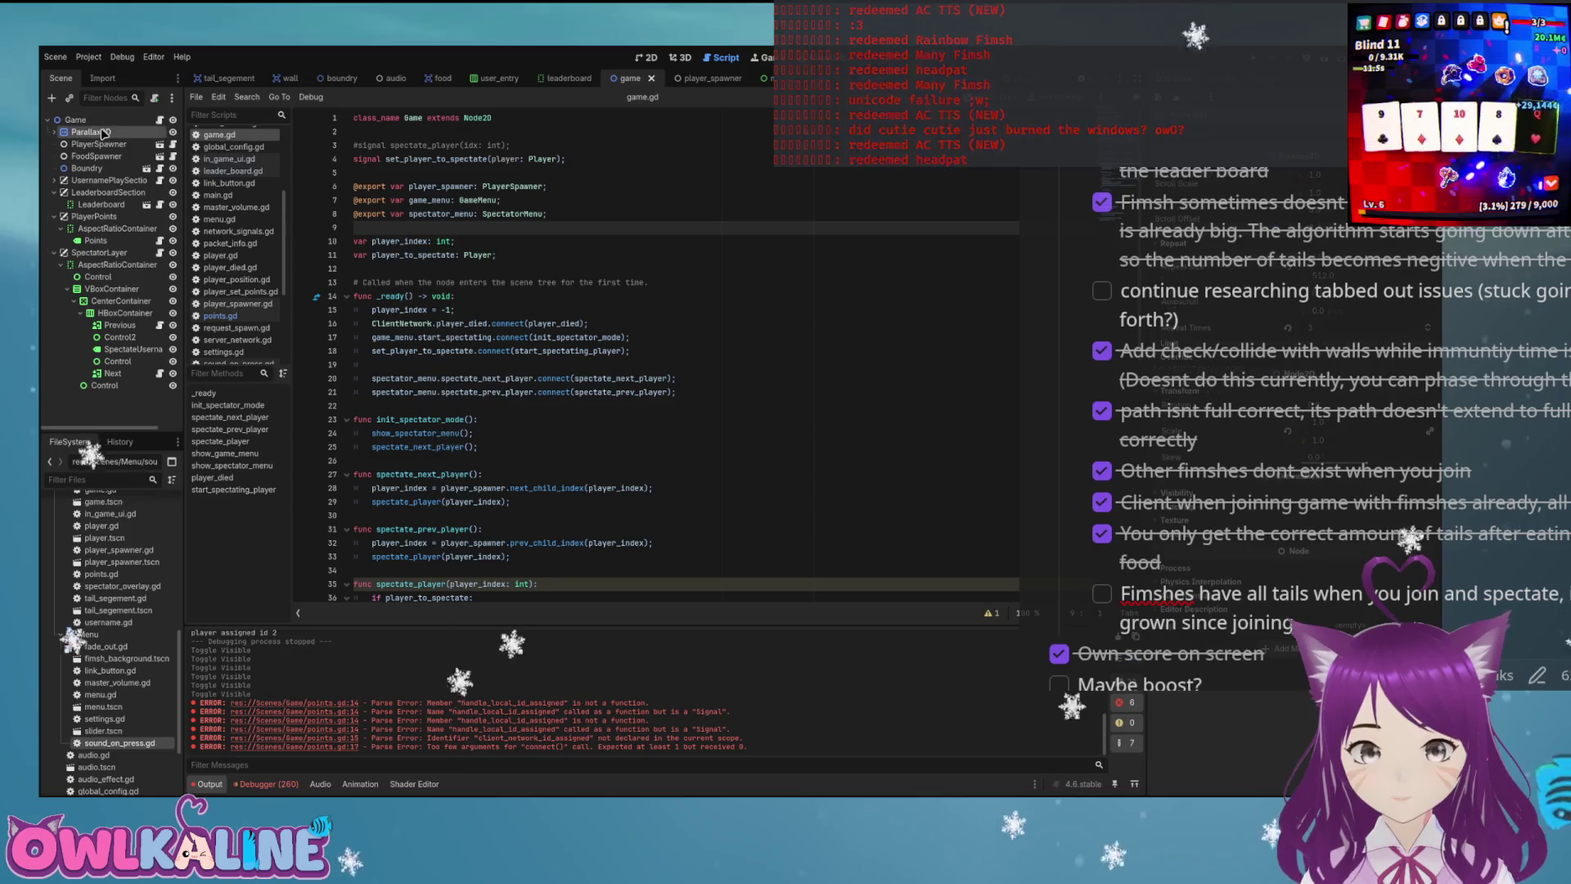
# - Prefix line 1 of points.gd with 'class_name FimshPoints' and save
pyautogui.press('Return')
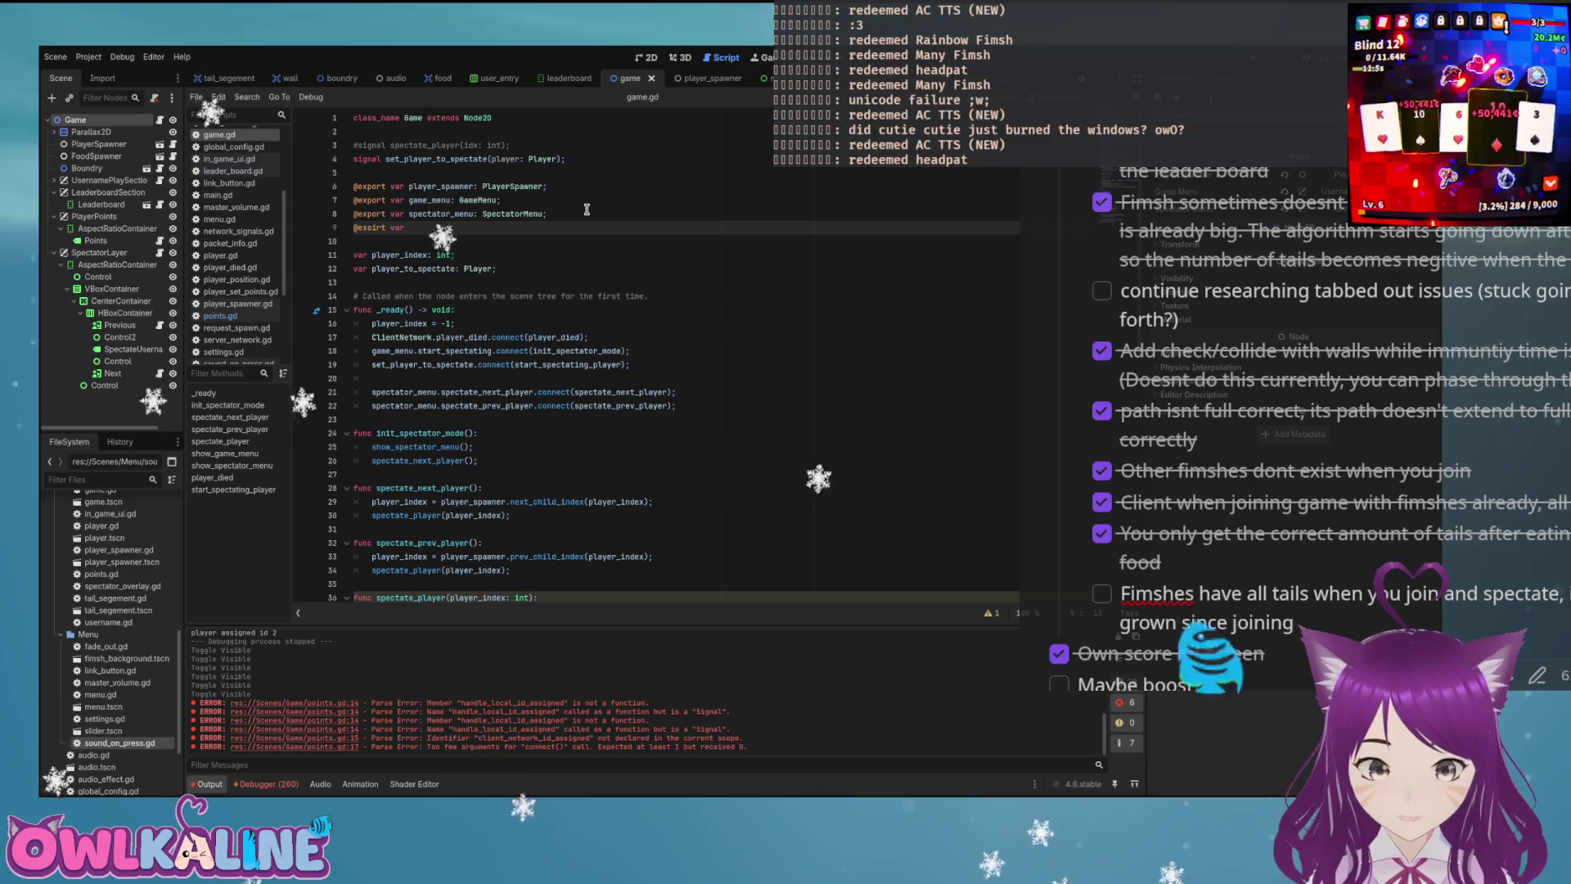
pyautogui.hotkey('alt', 'Left')
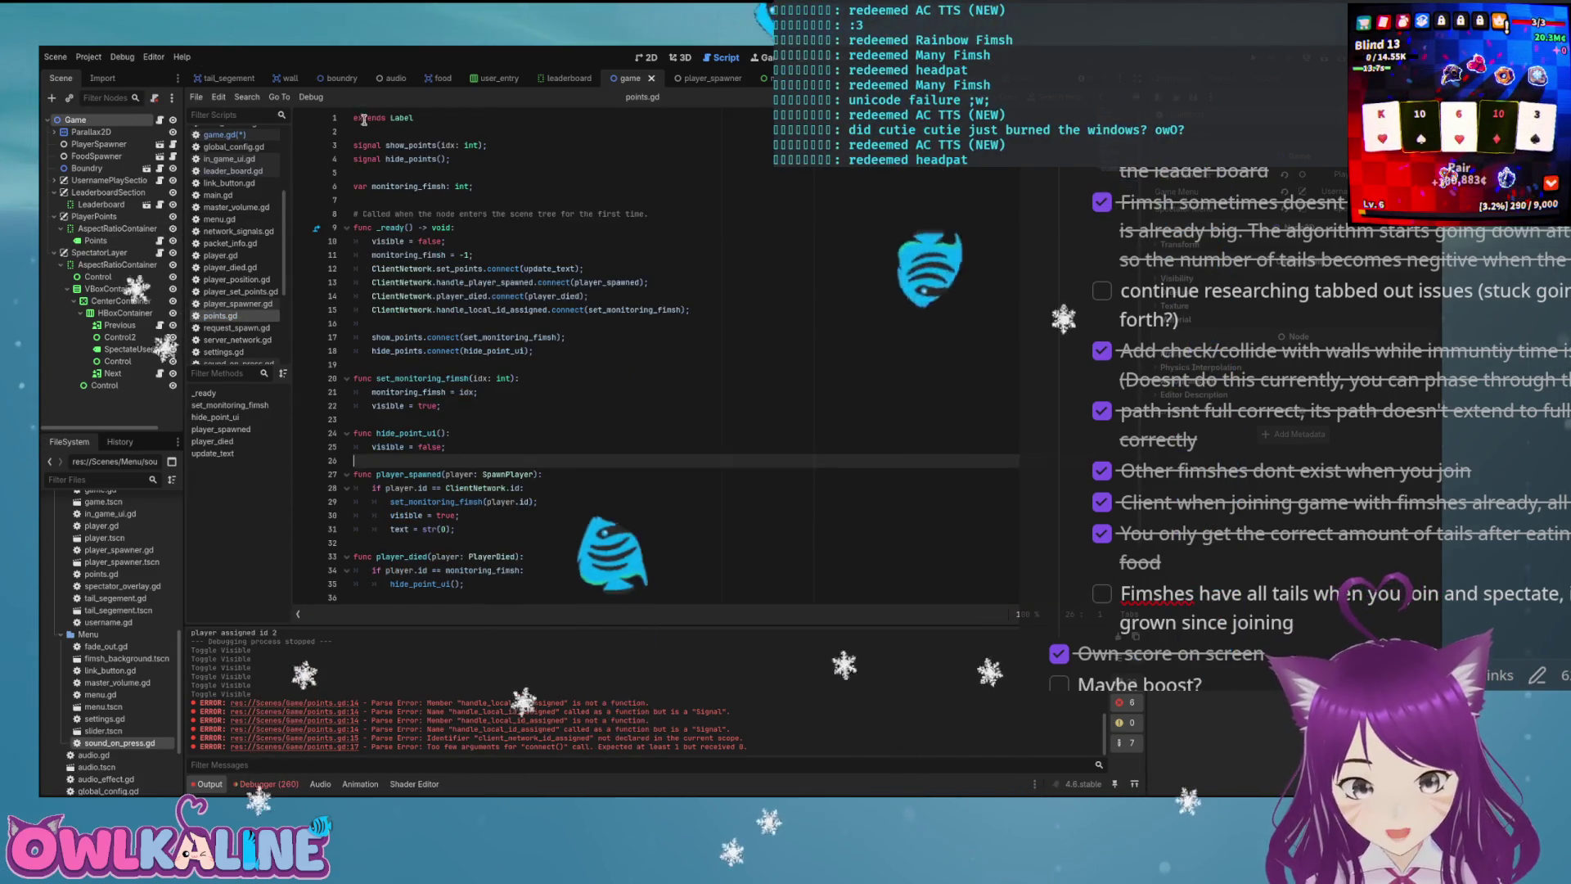
pyautogui.click(440, 120)
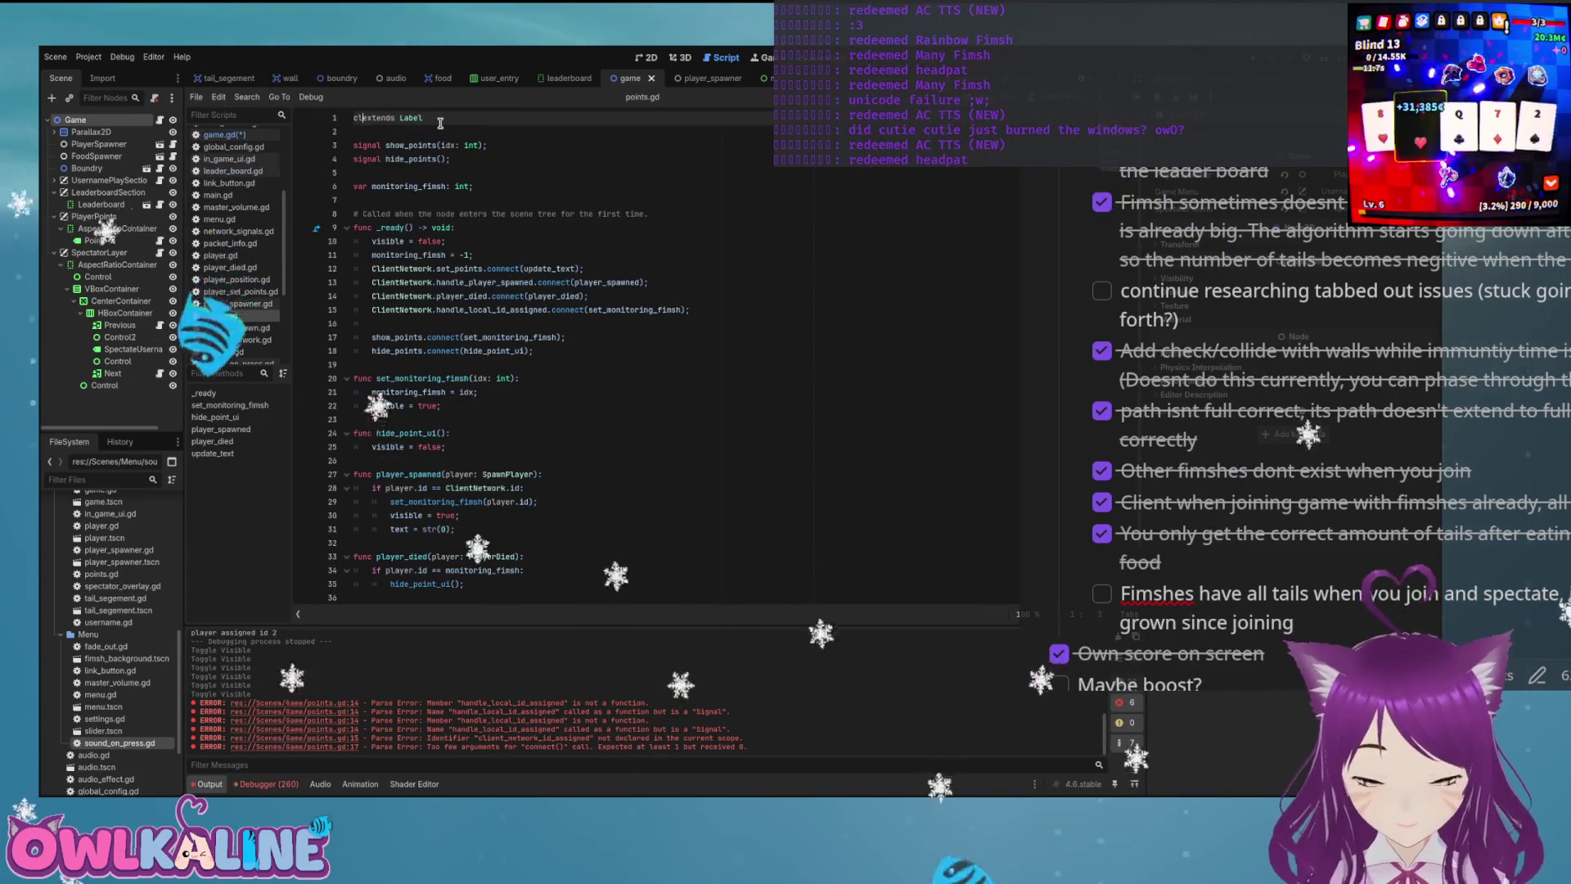
pyautogui.write('ass_name Points')
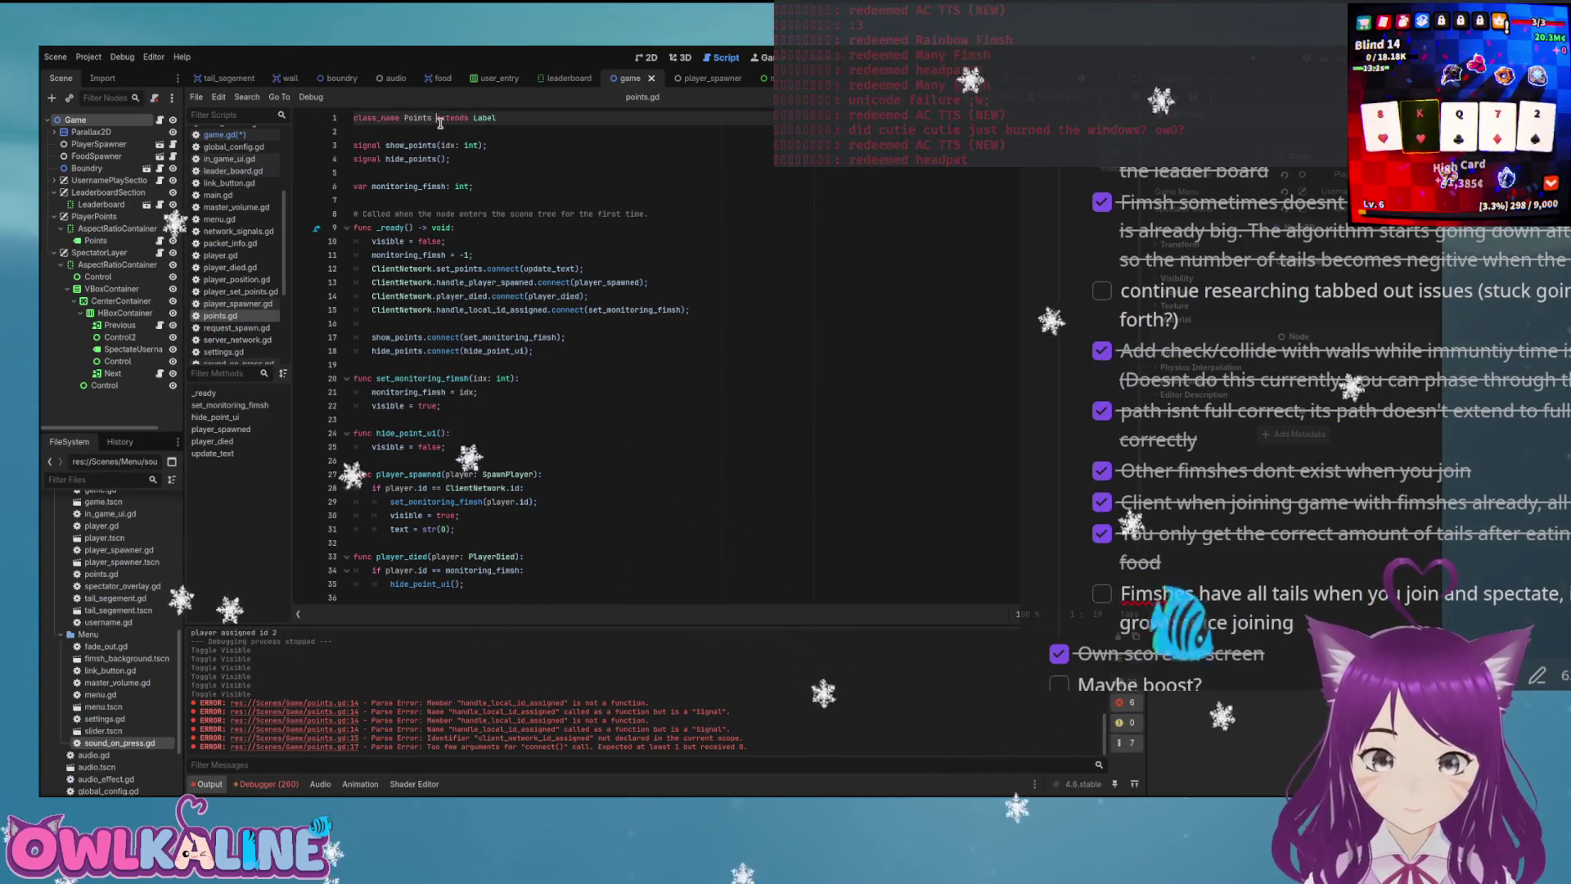
pyautogui.hotkey('ctrl', 's')
# - Declare a points variable of type Points on line 9 of game.gd and save
pyautogui.click(160, 121)
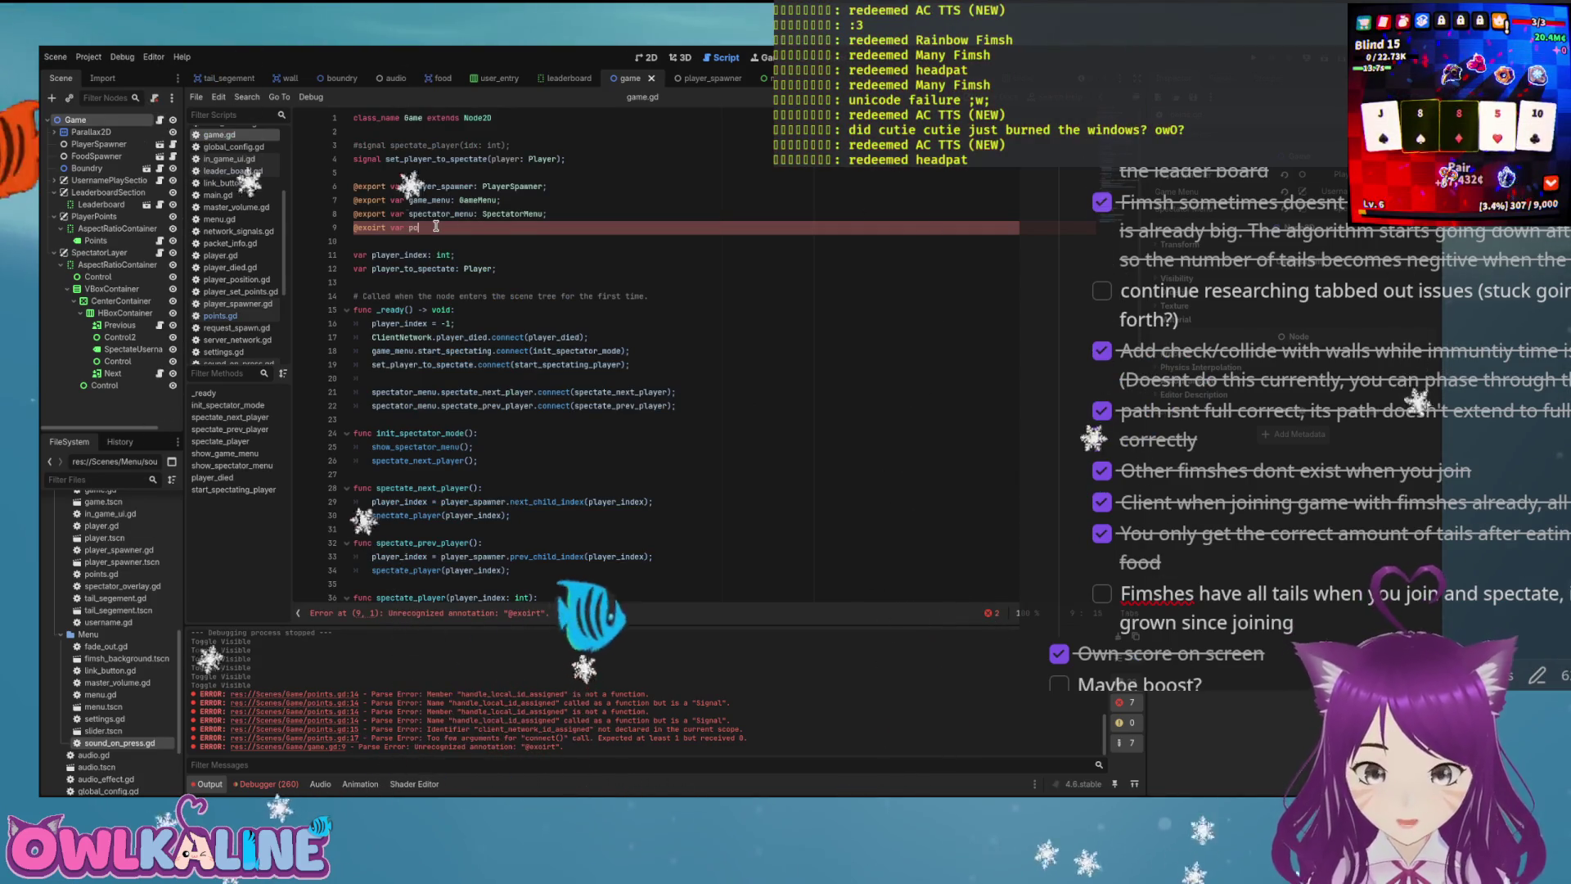
pyautogui.write('Points;')
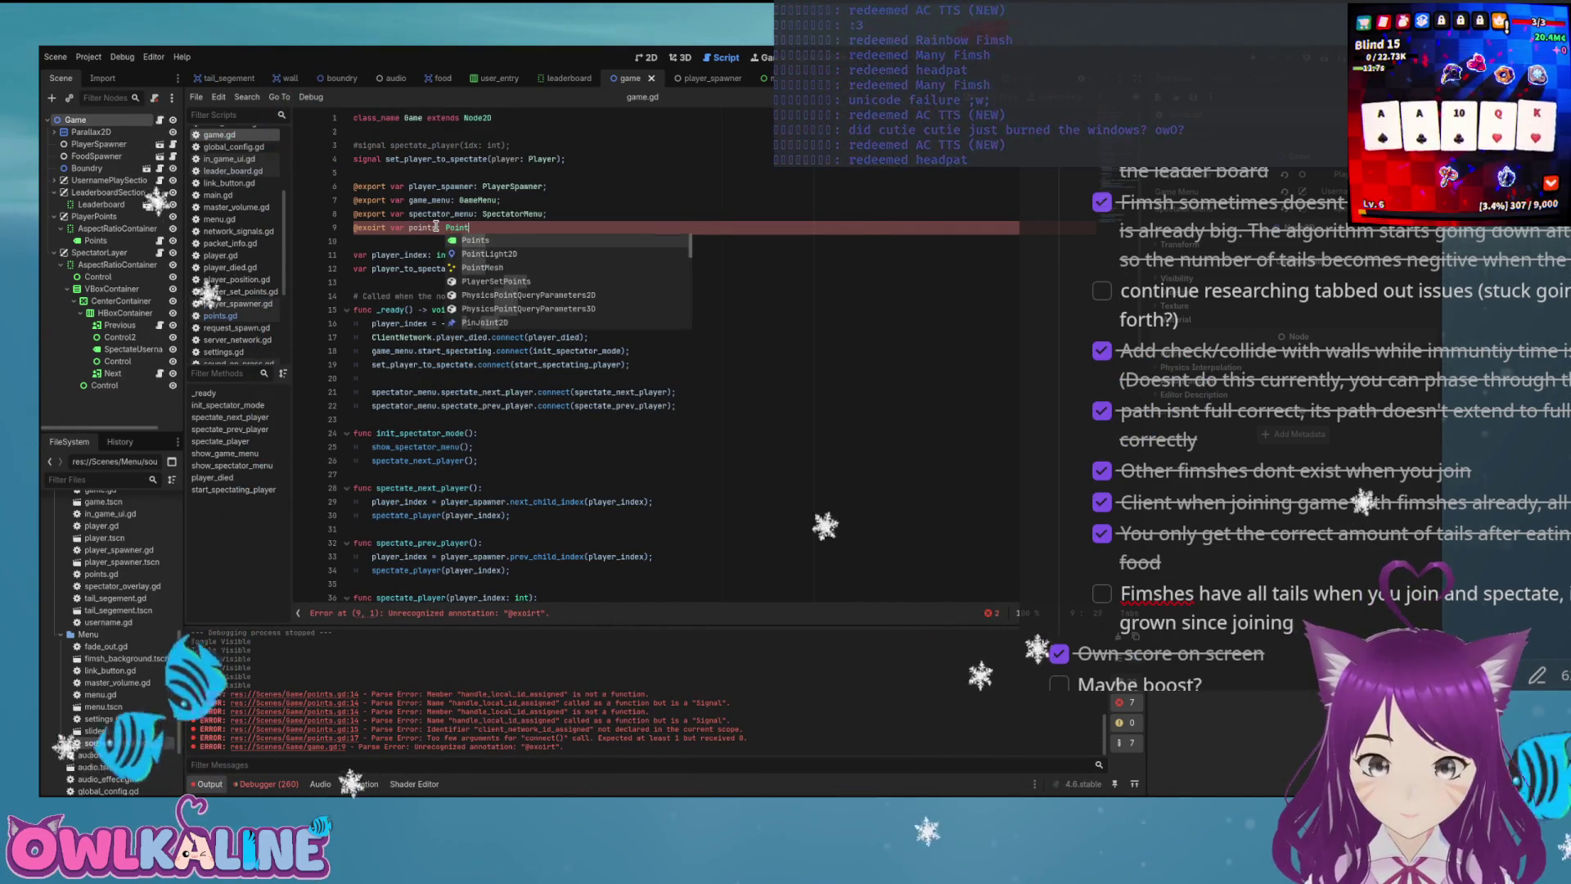
pyautogui.hotkey('ctrl', 's')
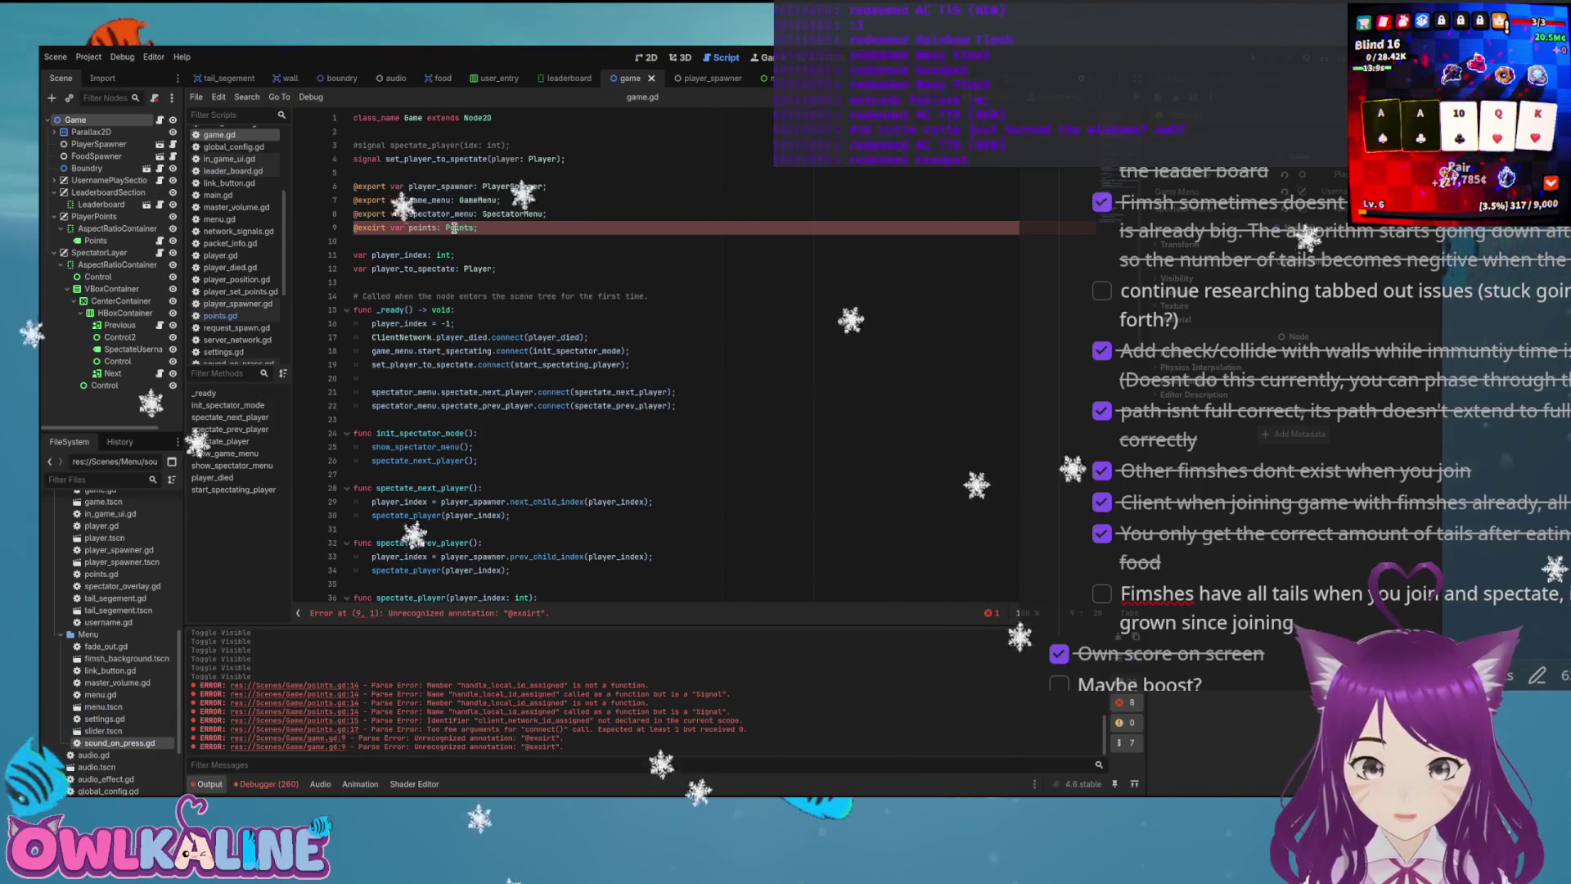
pyautogui.click(160, 241)
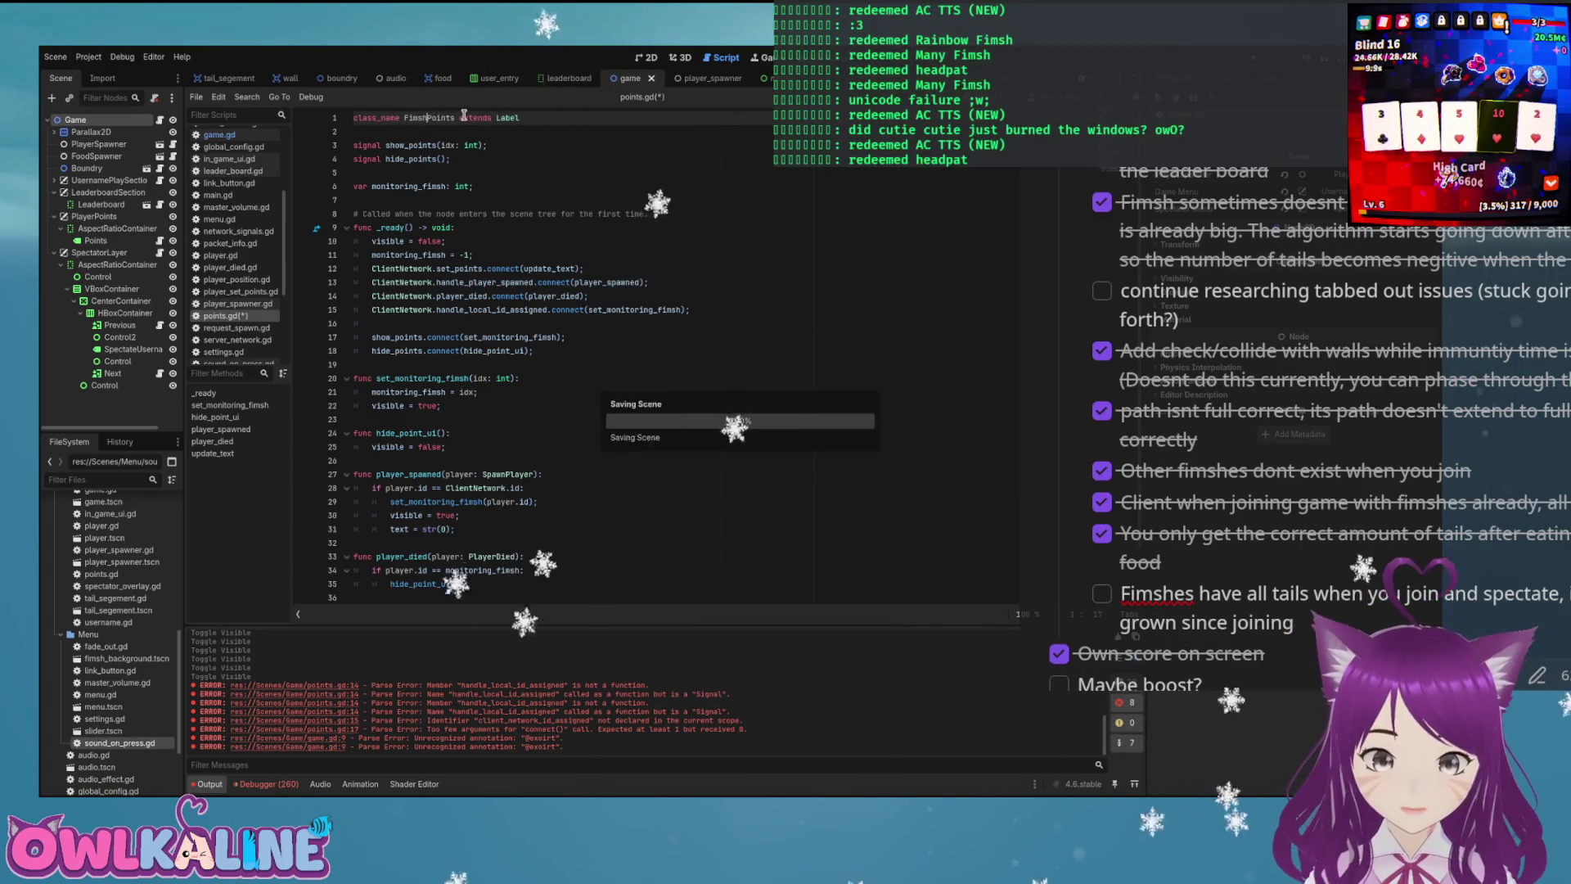
pyautogui.click(160, 120)
pyautogui.click(446, 227)
# - Change the points variable's type to FimshPoints, checking the class name in points.gd
pyautogui.write('FimshPoints;')
pyautogui.press('Escape')
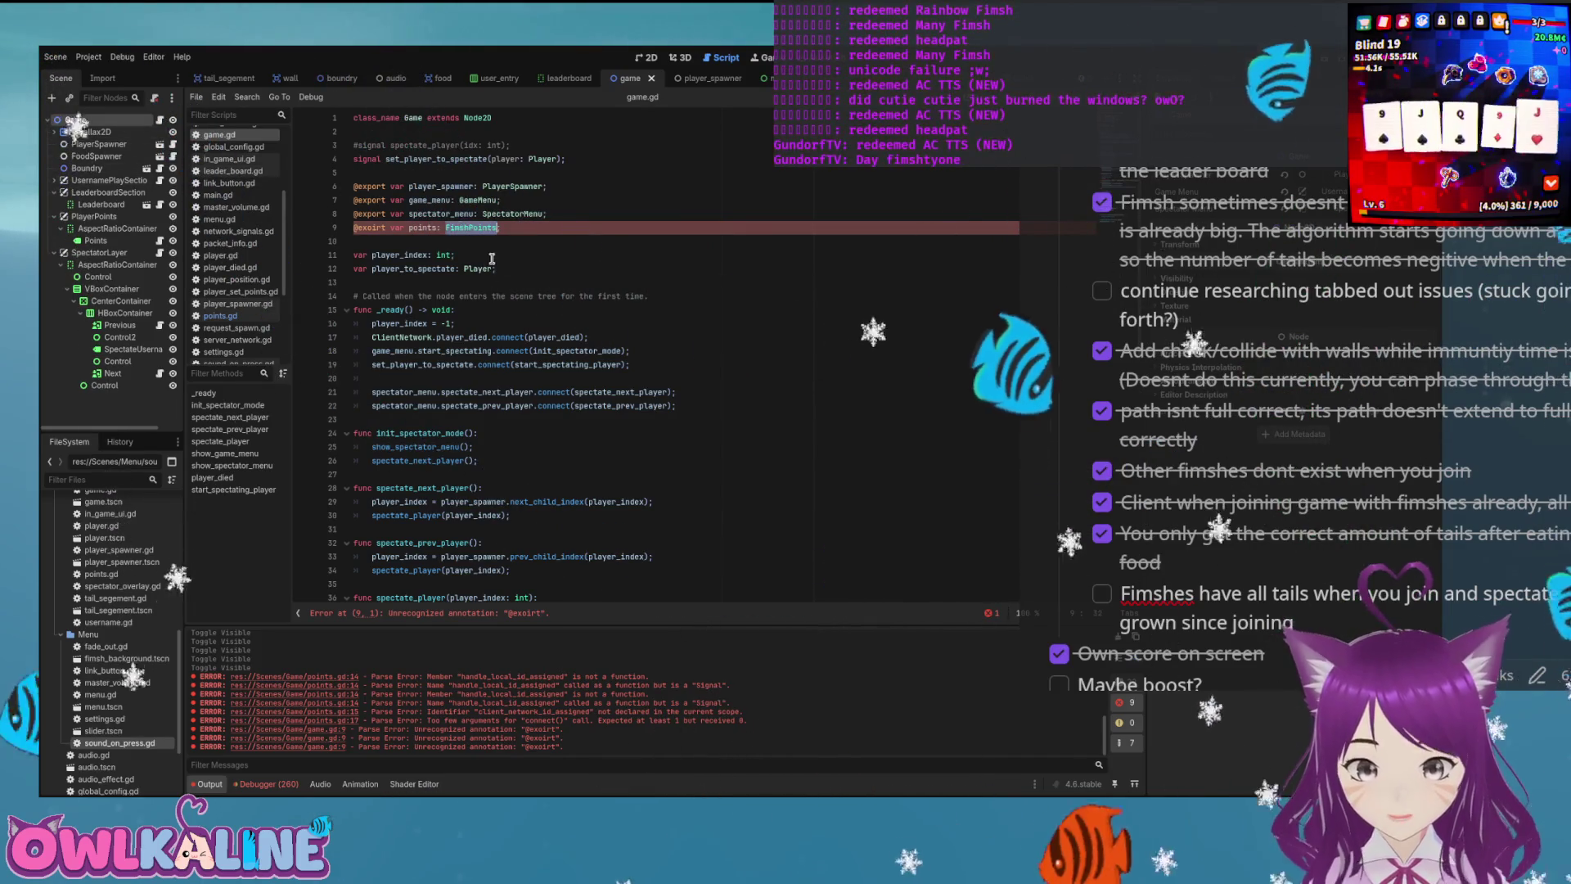
pyautogui.click(160, 241)
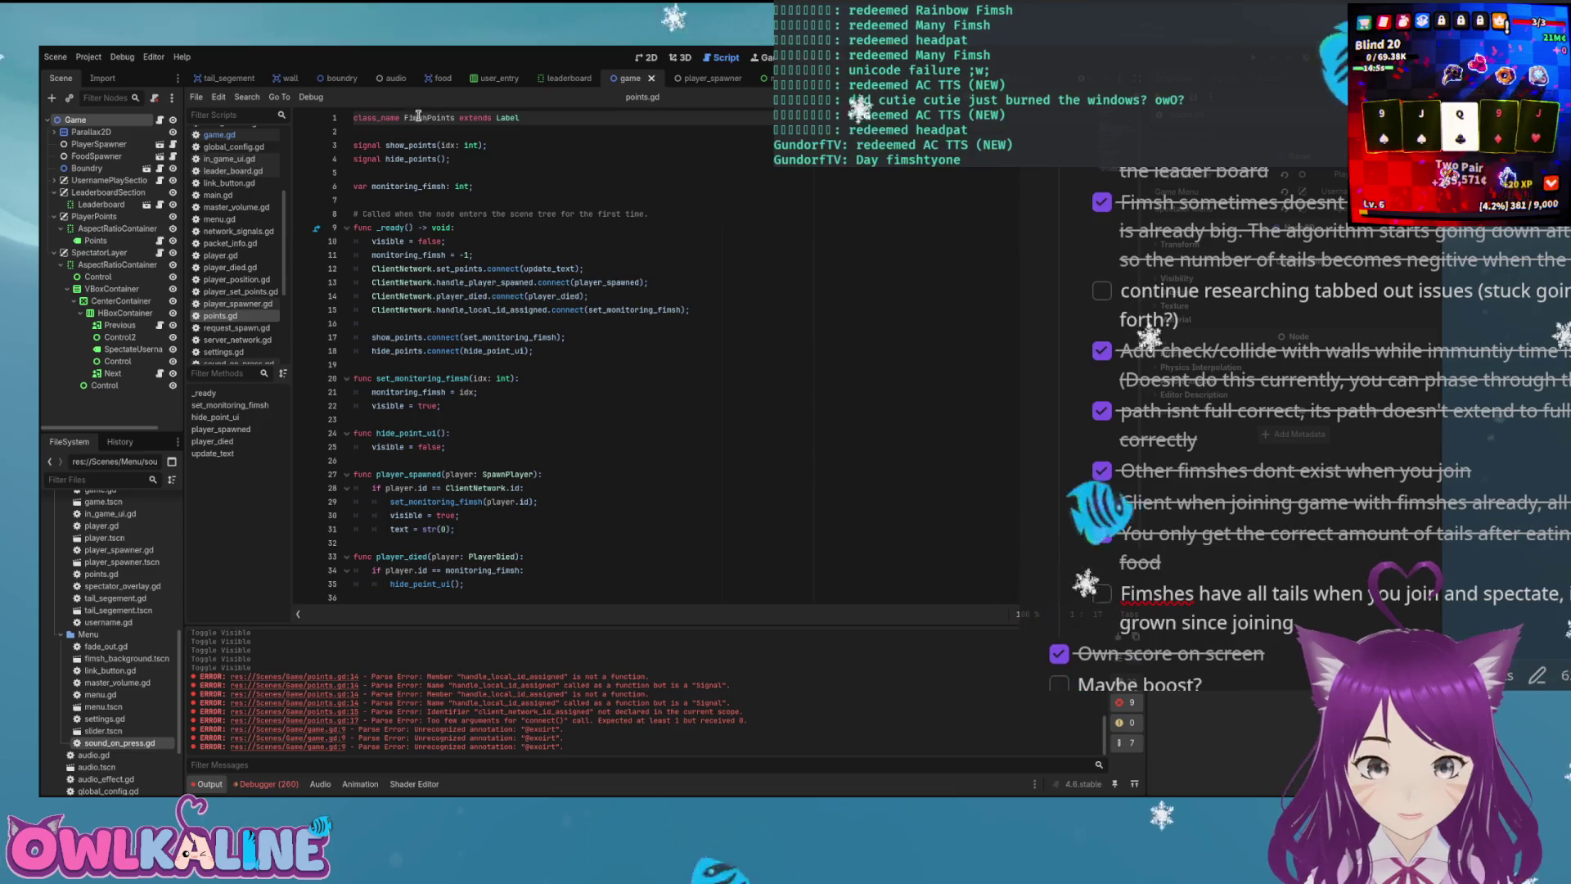
pyautogui.click(533, 217)
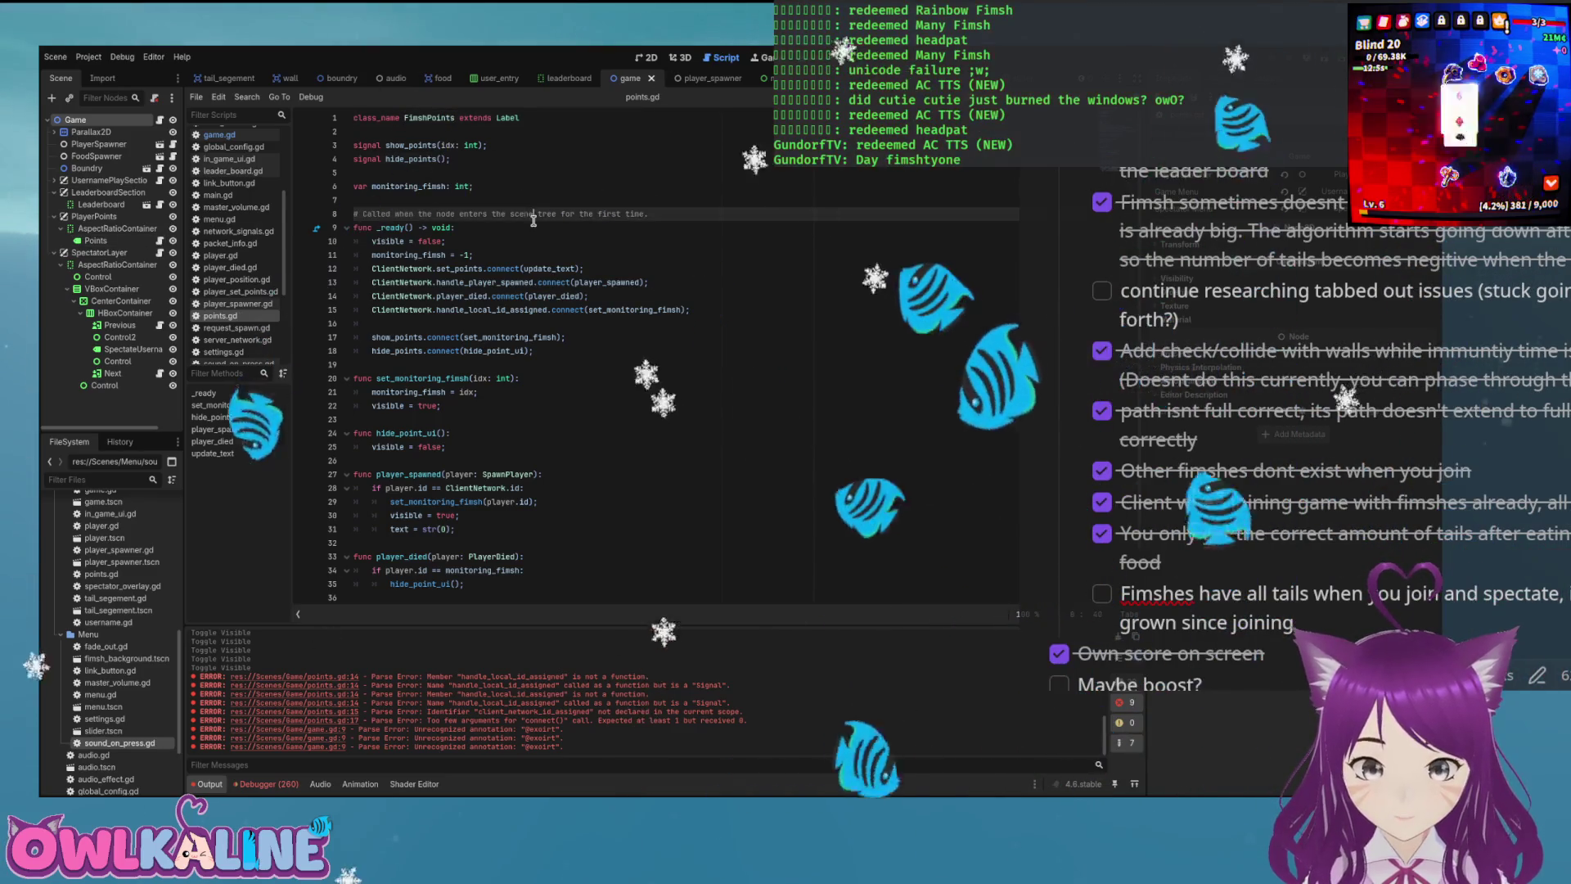
pyautogui.click(517, 198)
pyautogui.click(94, 121)
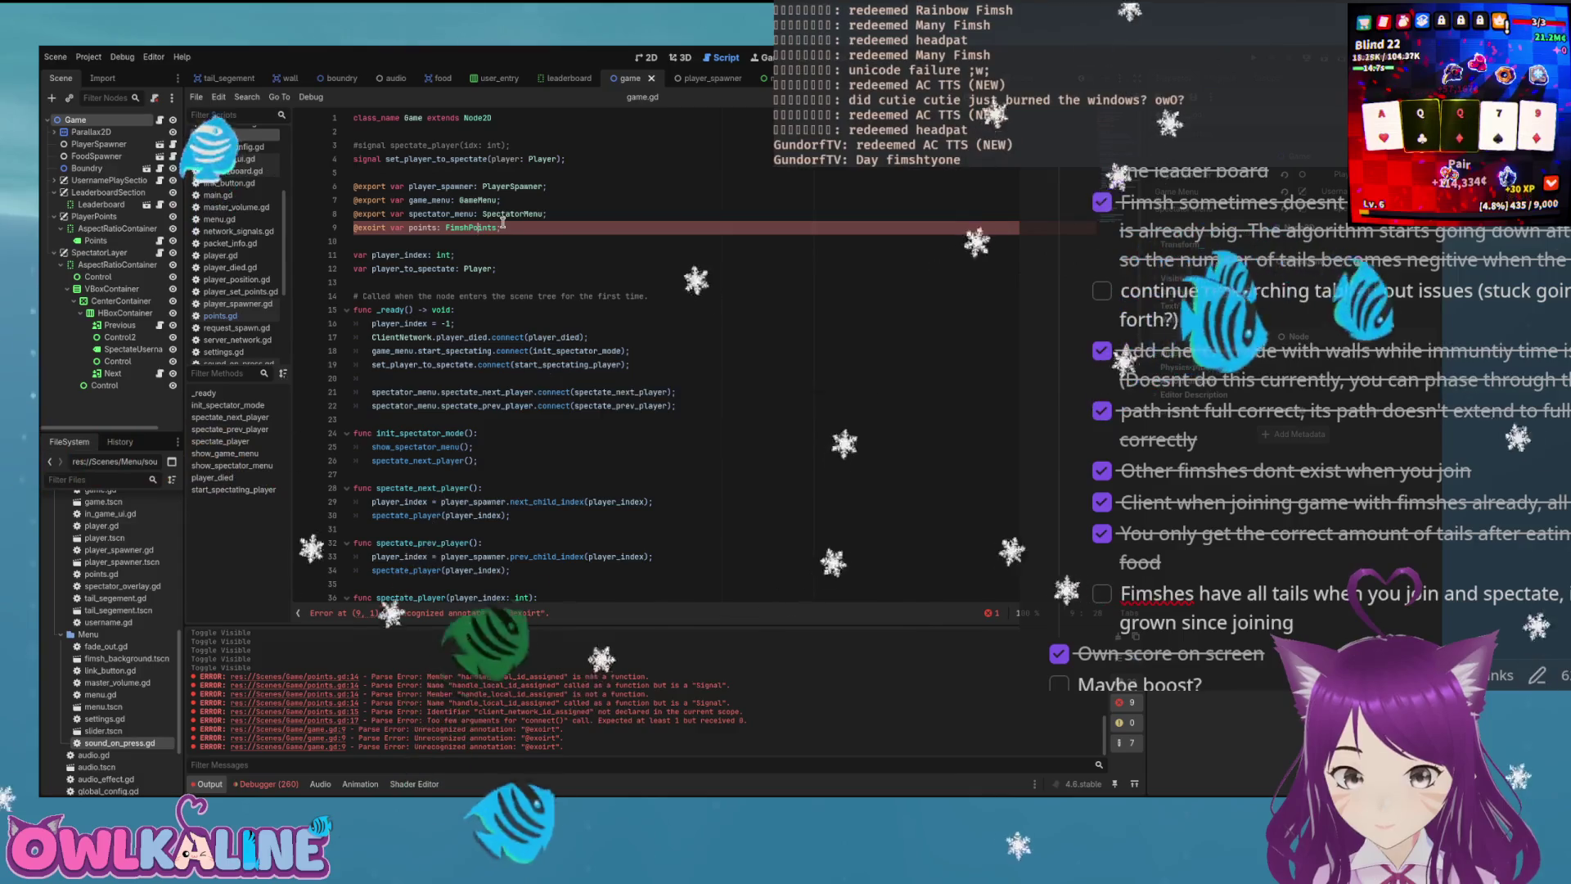
pyautogui.doubleClick(369, 227)
pyautogui.write('export')
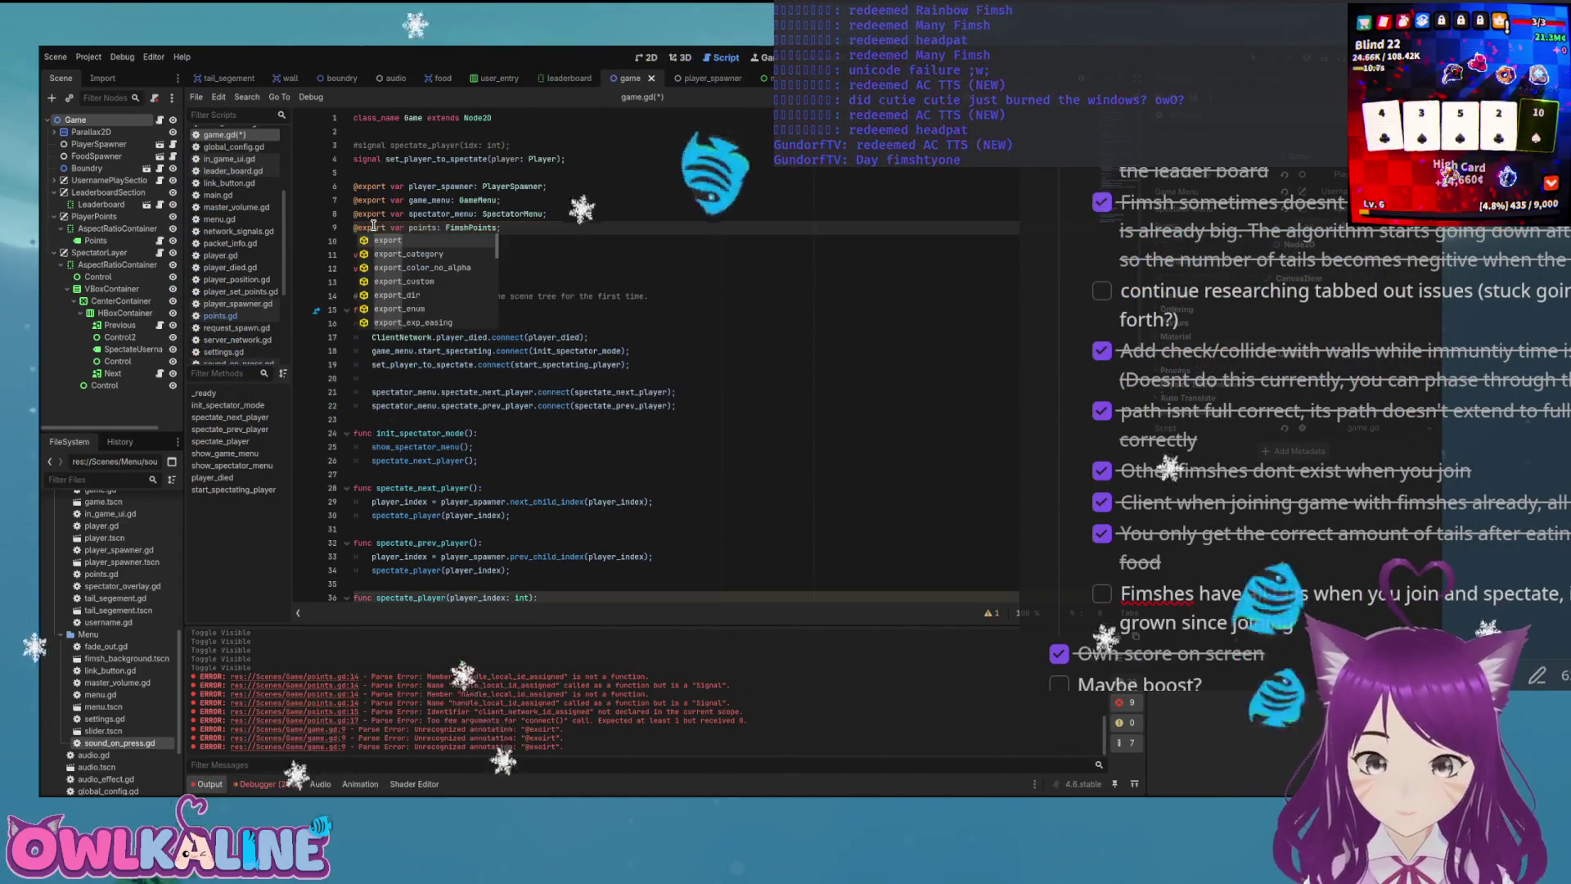
pyautogui.click(460, 202)
pyautogui.hotkey('ctrl', 's')
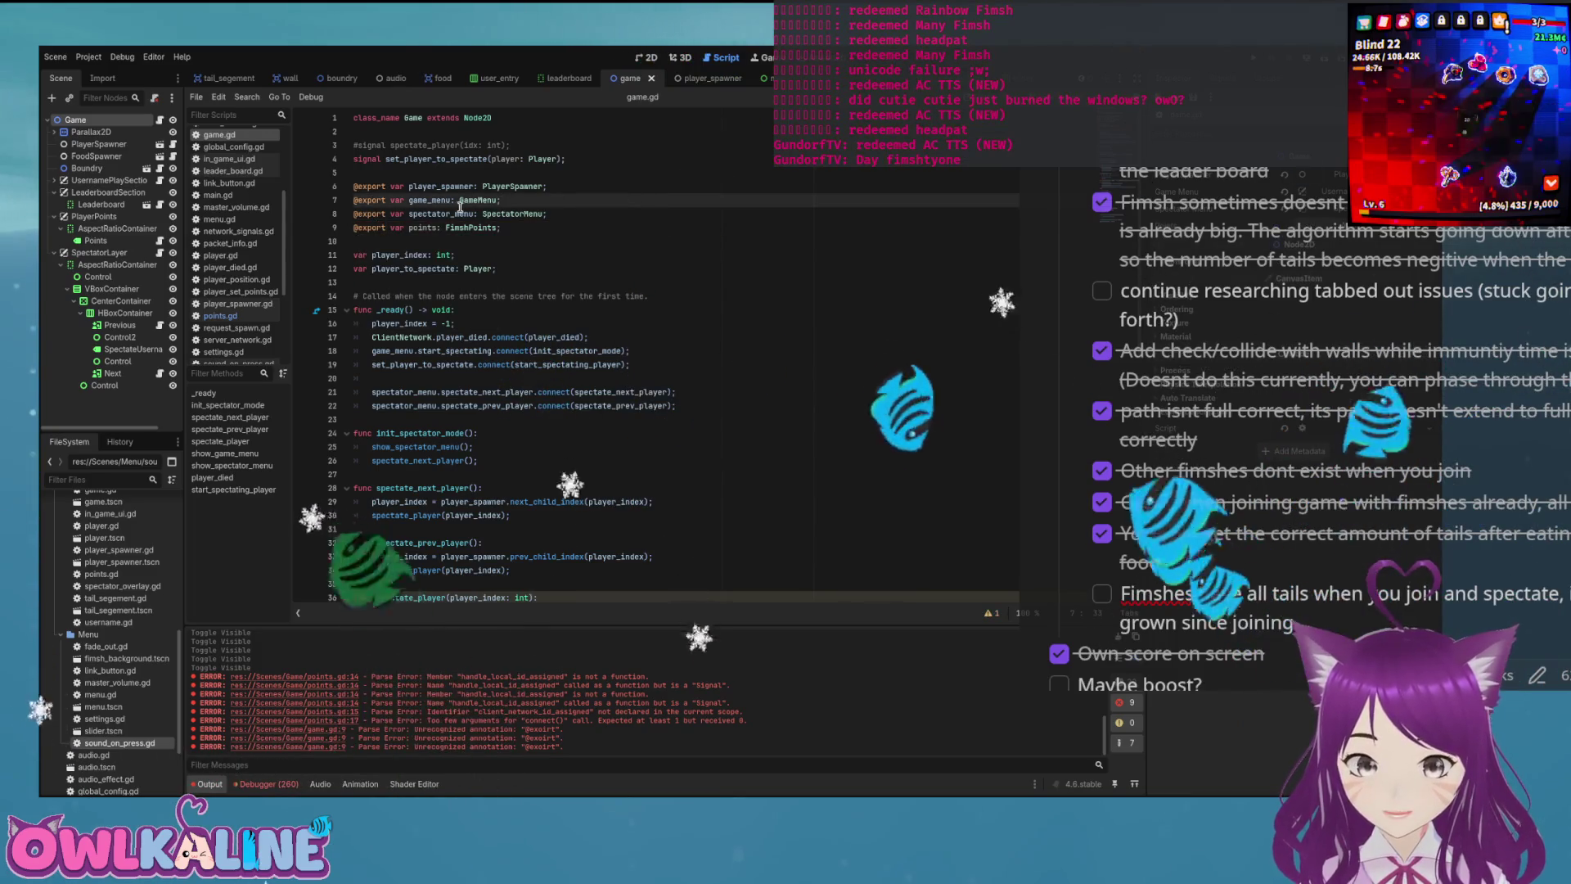
# - Assign the Points node to the Game node's points export field and save the scene
pyautogui.moveTo(94, 240); pyautogui.dragTo(1187, 327)
pyautogui.click(724, 224)
pyautogui.hotkey('ctrl', 's')
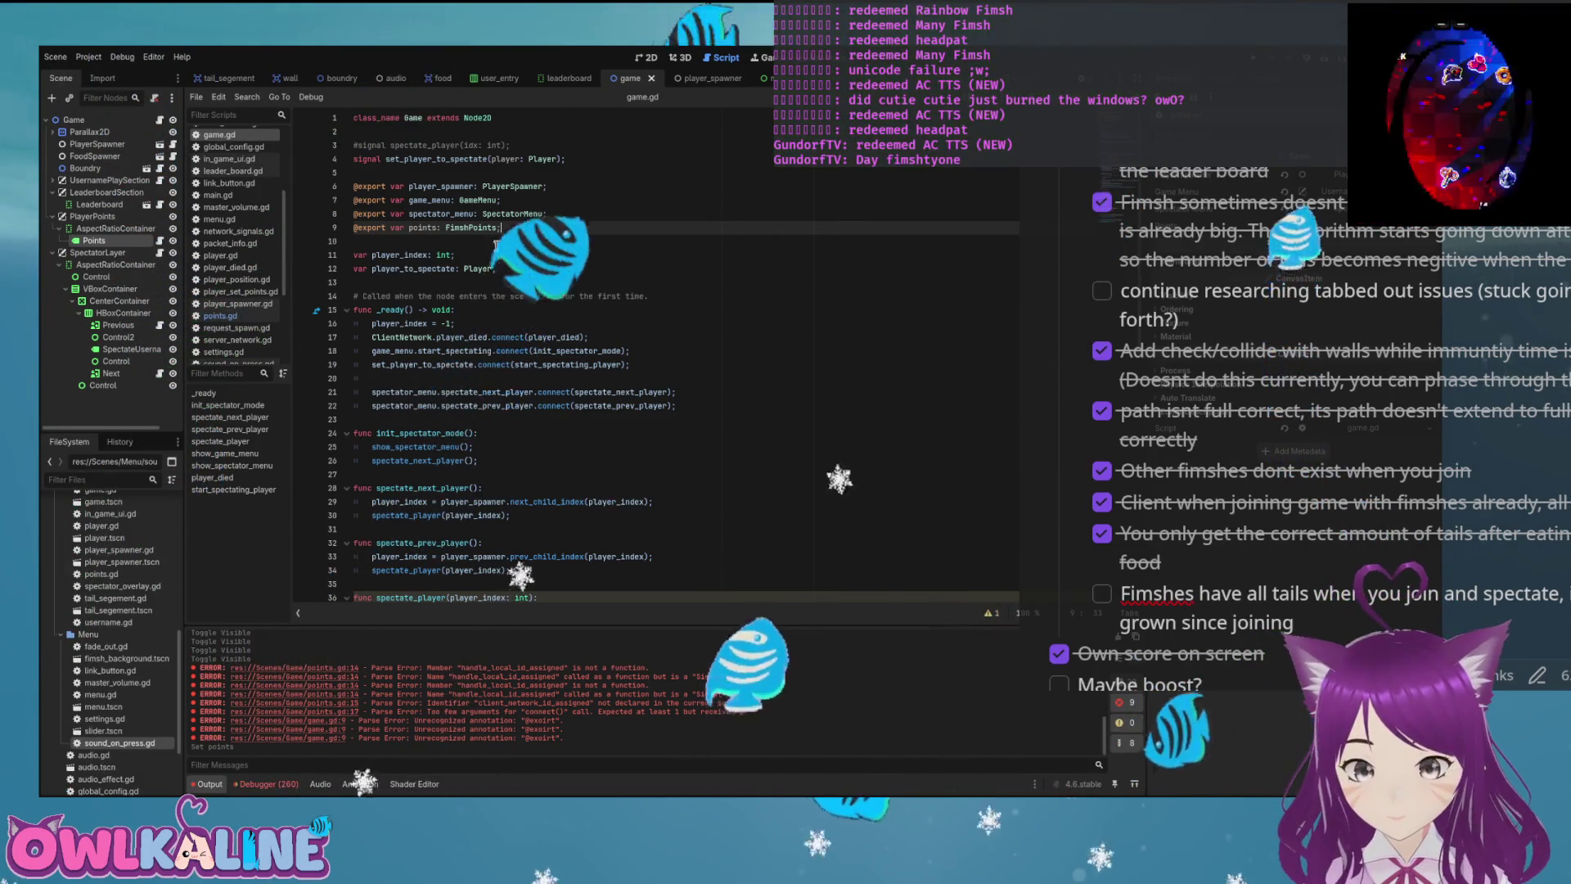
pyautogui.scroll(-1, 493, 256)
pyautogui.scroll(-2, 532, 270)
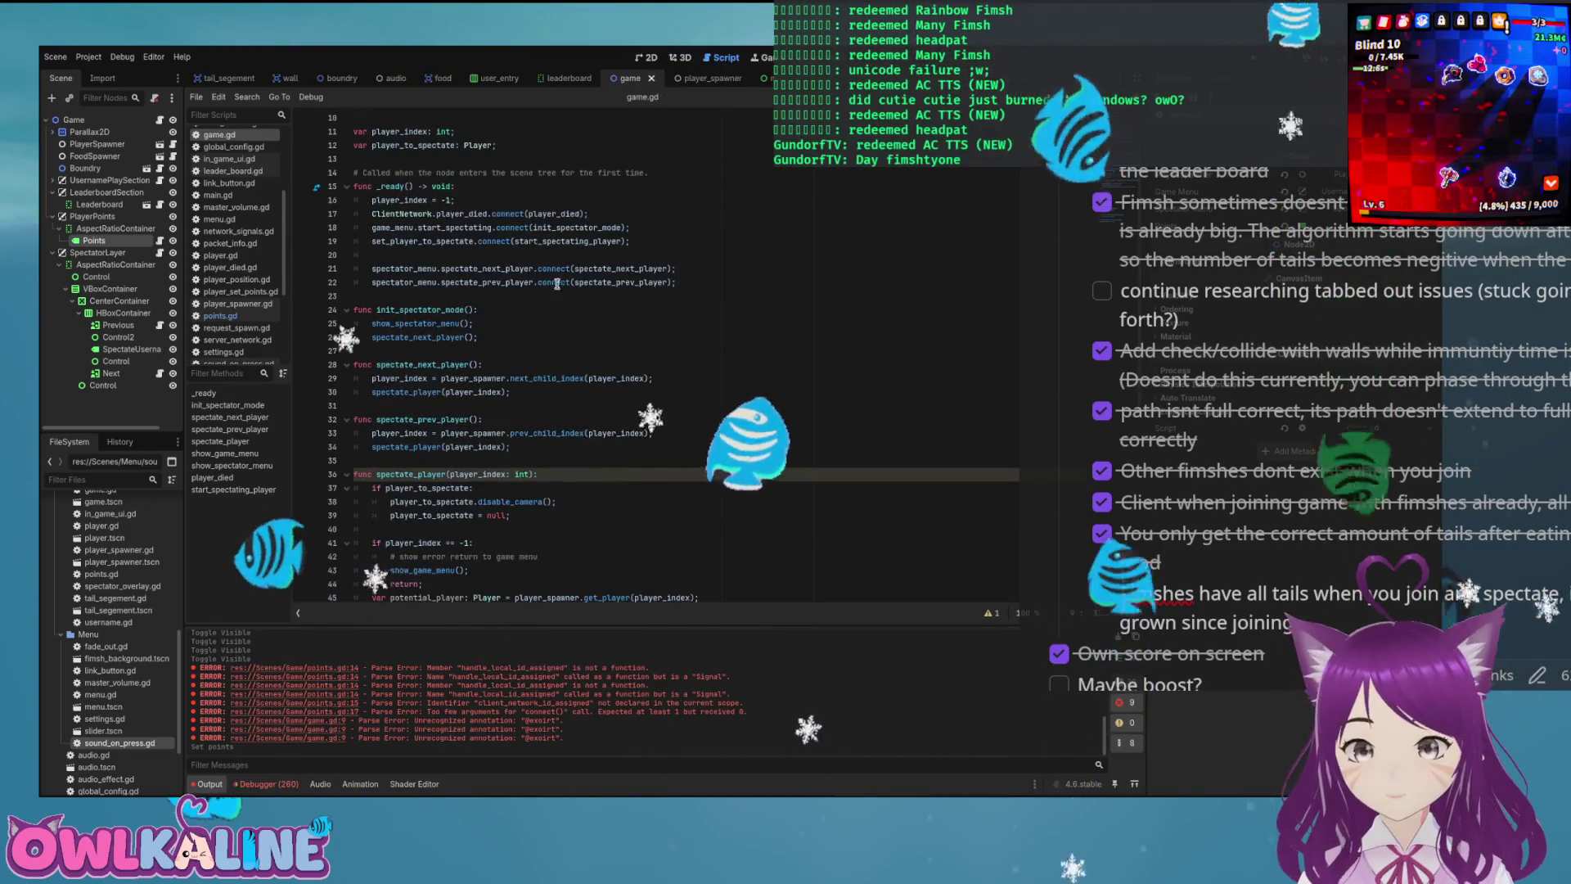
pyautogui.scroll(-1, 586, 282)
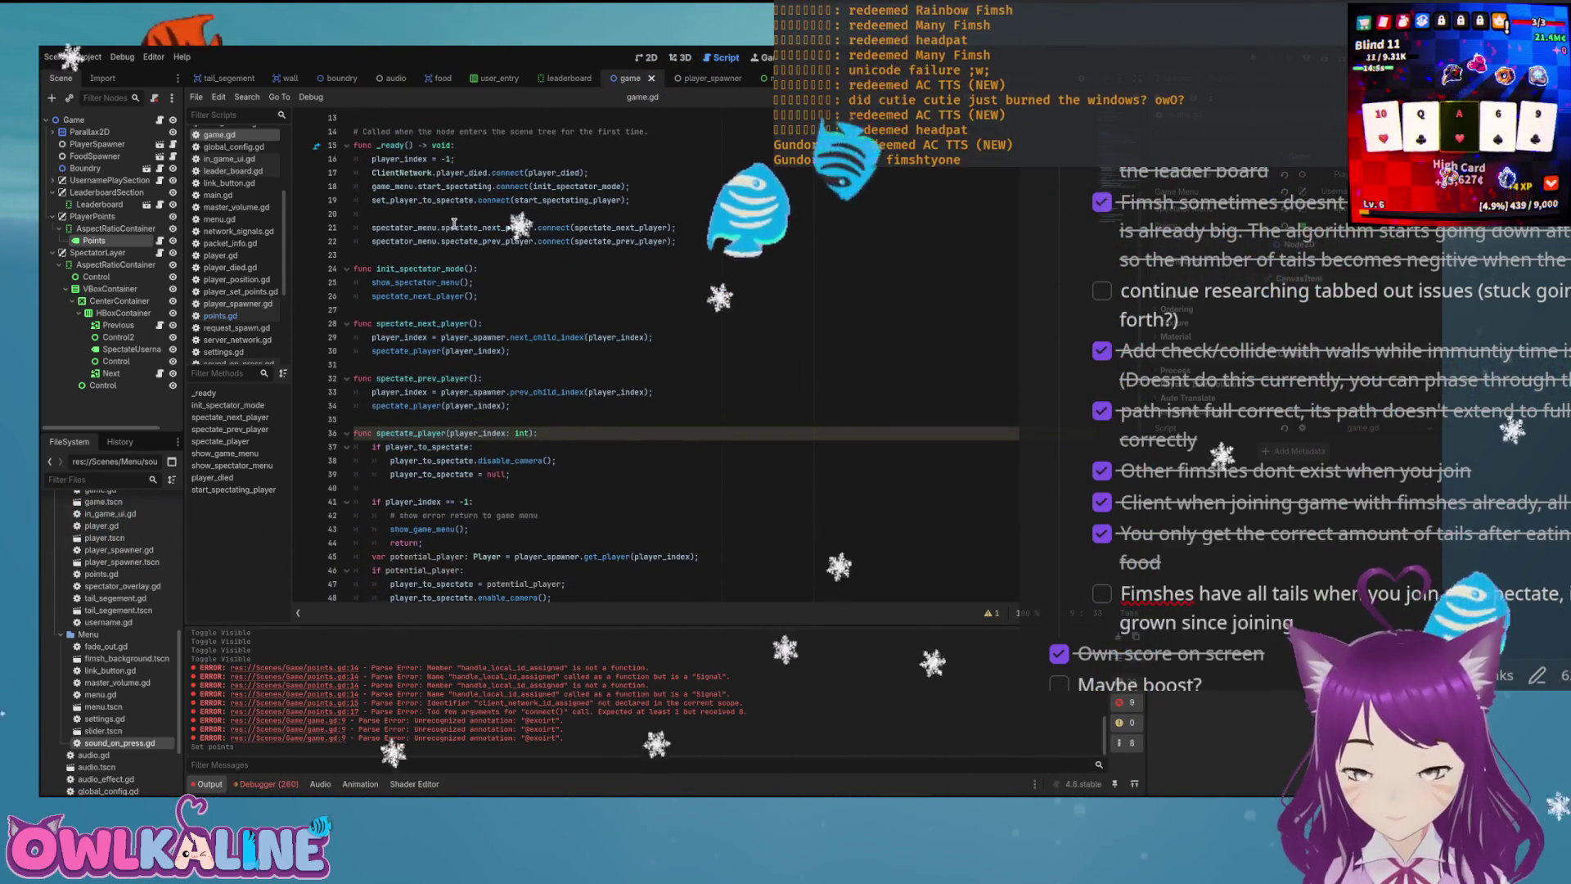
pyautogui.scroll(2, 454, 224)
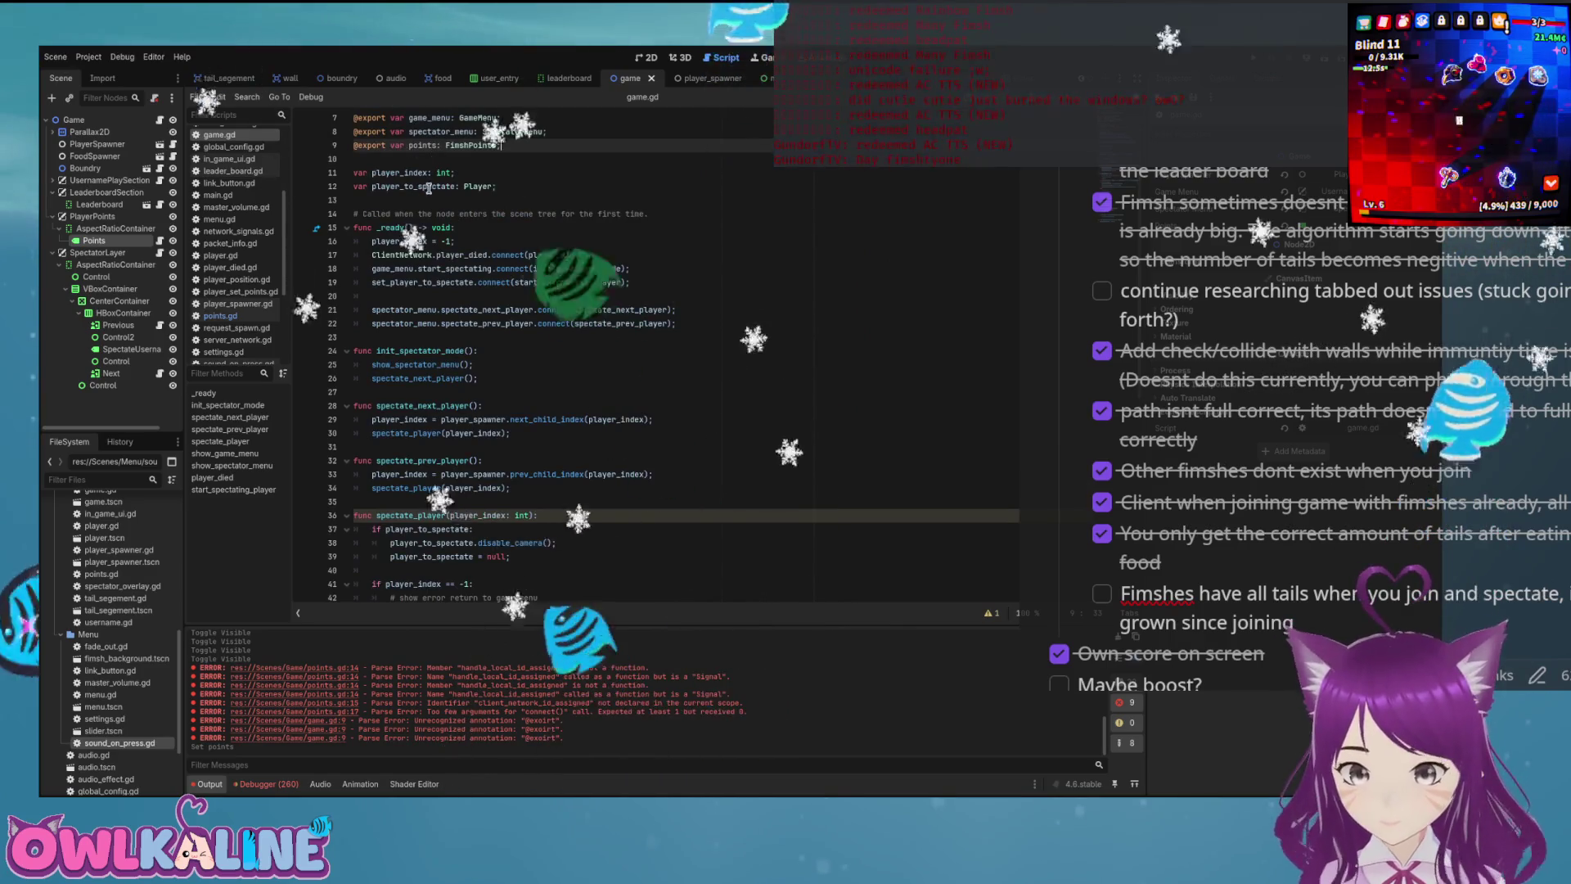
pyautogui.scroll(-1, 437, 210)
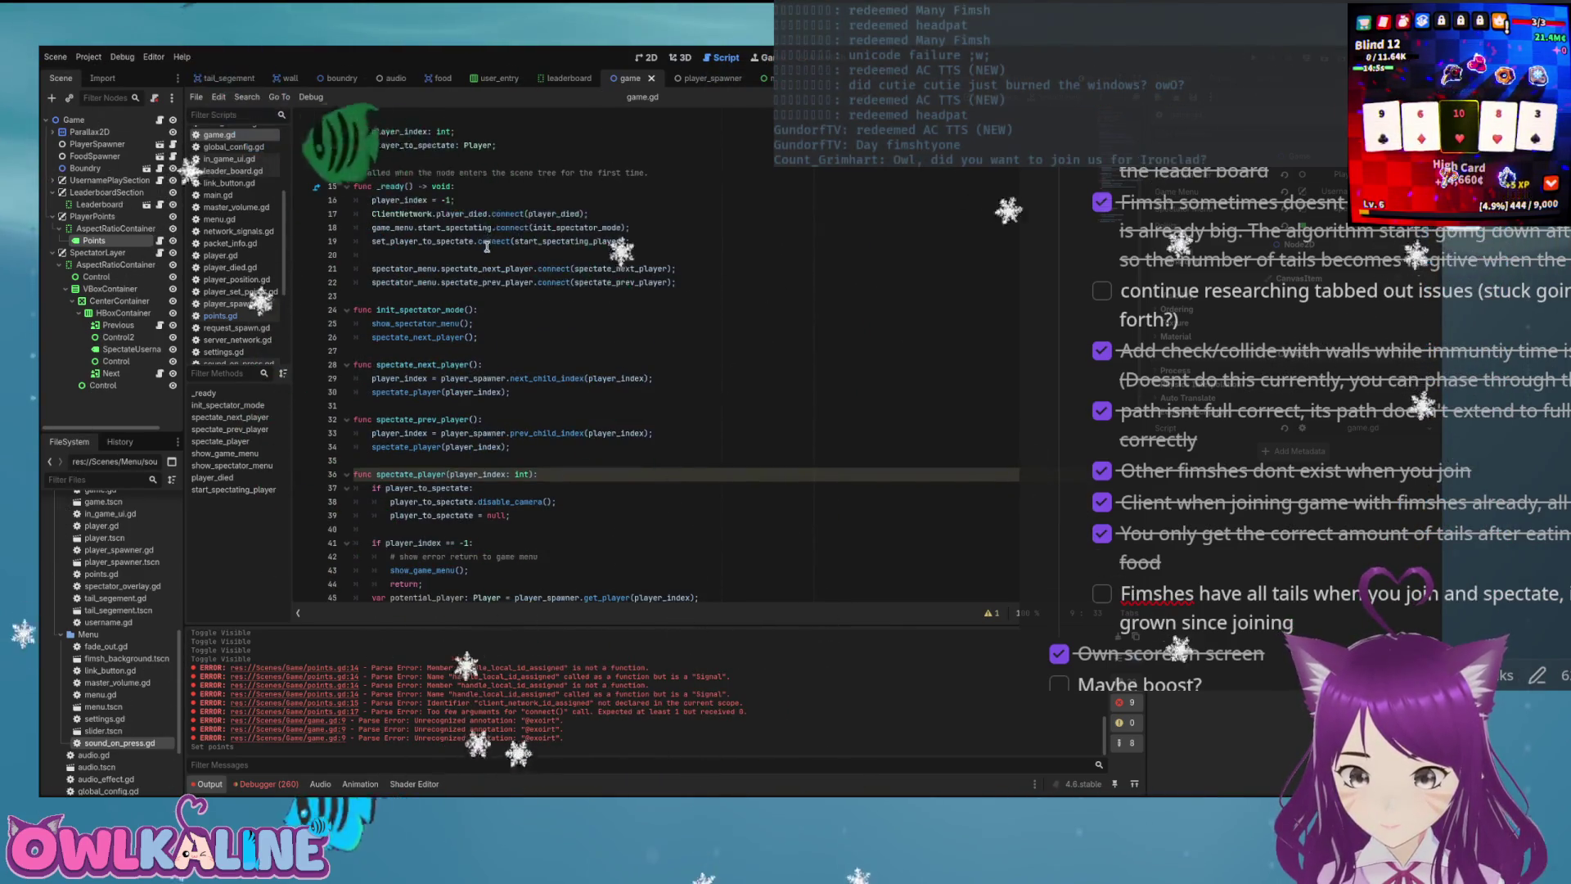
pyautogui.scroll(-2, 402, 316)
pyautogui.scroll(-7, 402, 316)
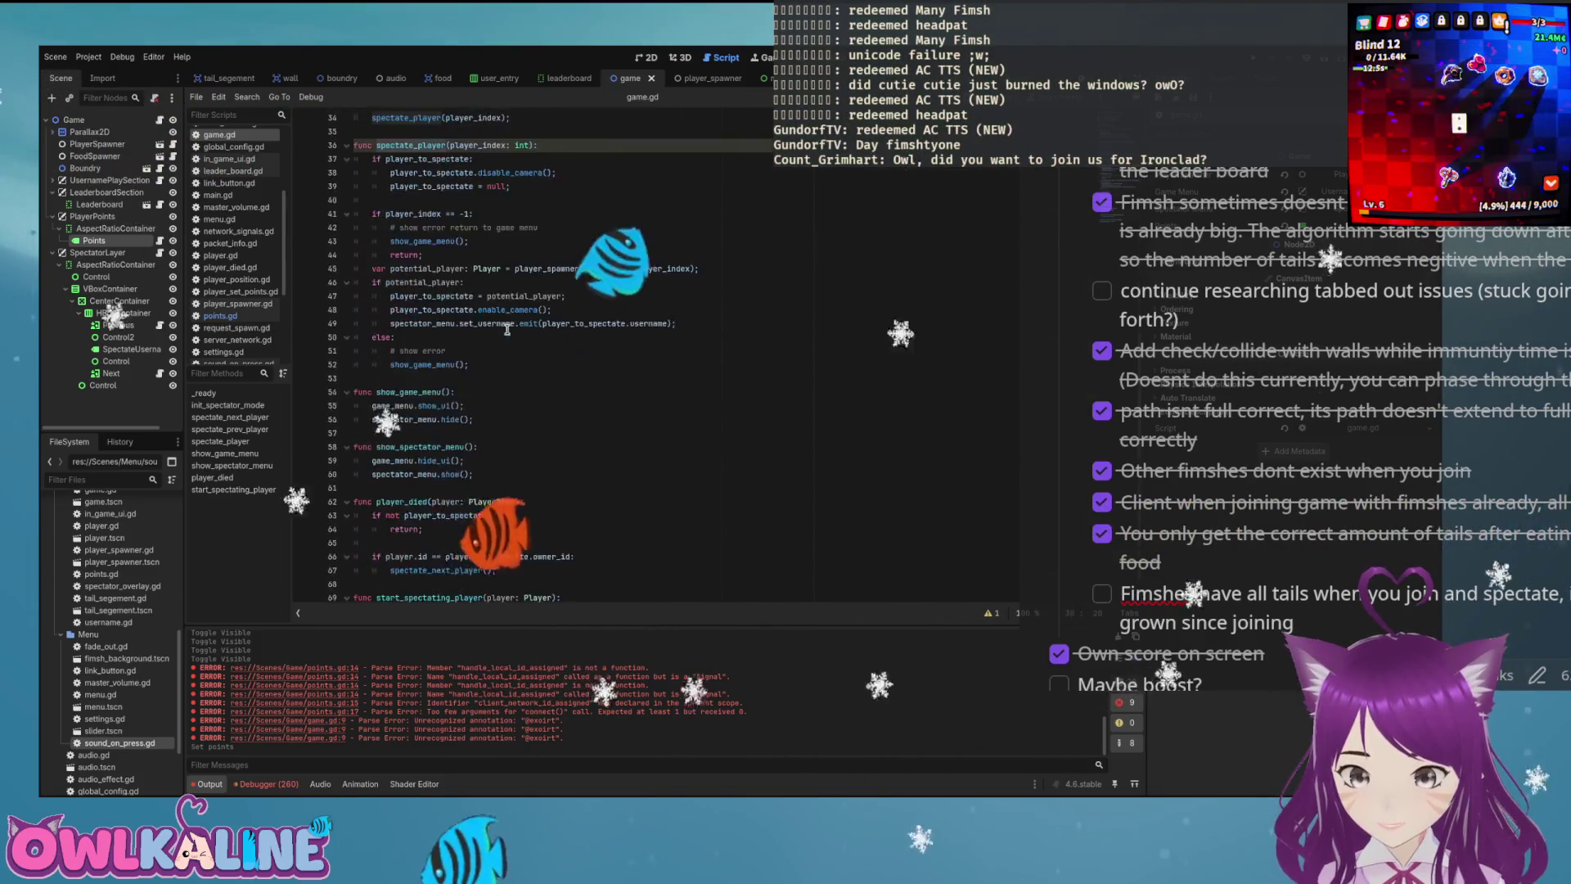
pyautogui.click(520, 446)
pyautogui.press('Return')
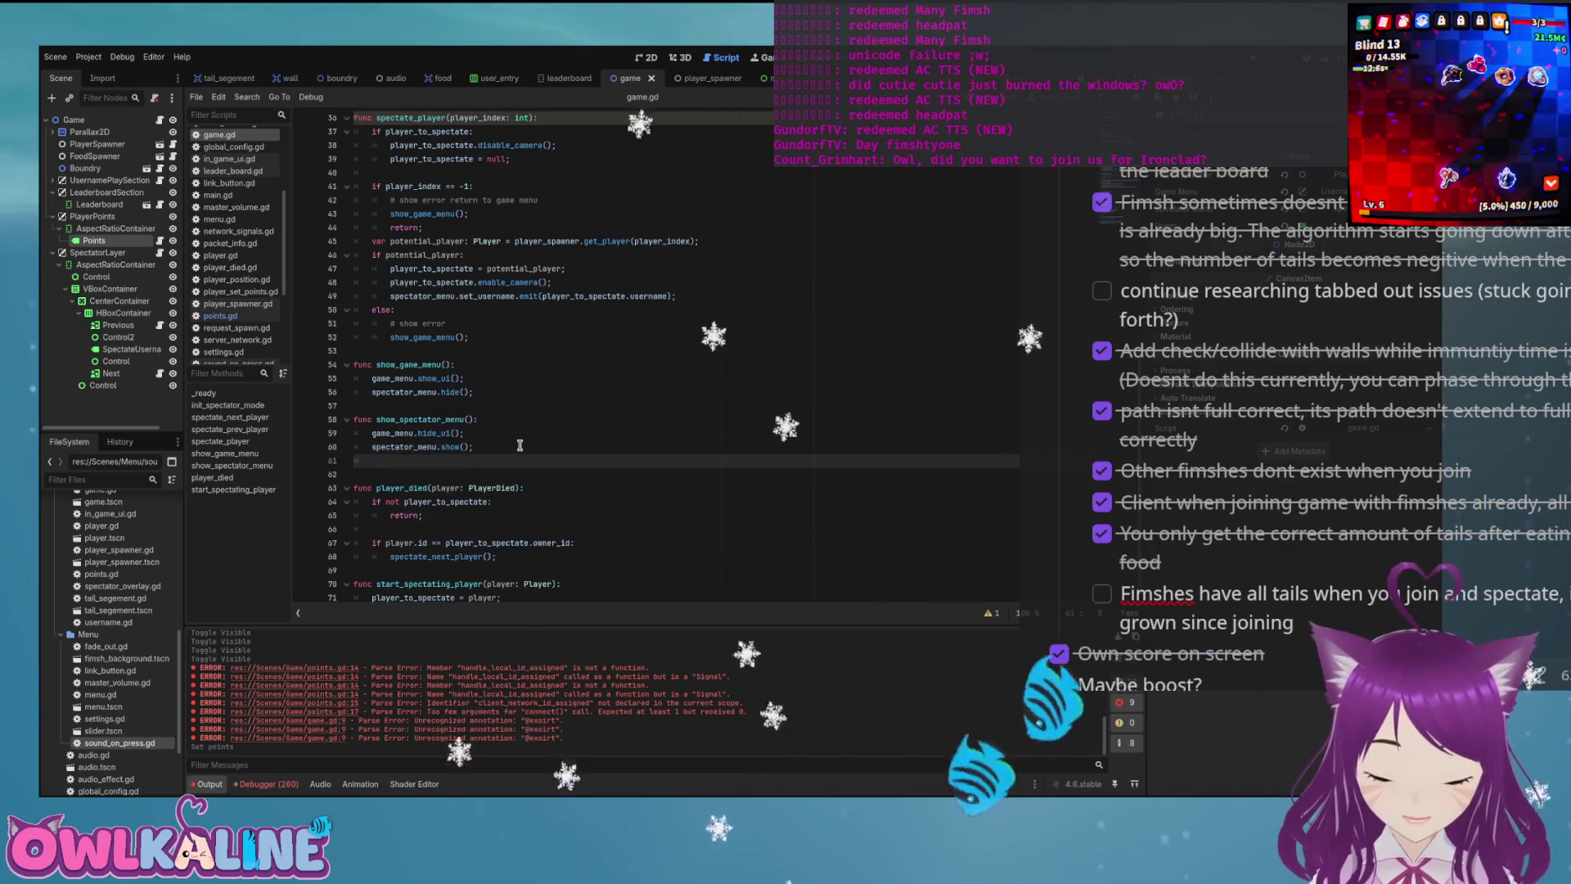
pyautogui.write('points.')
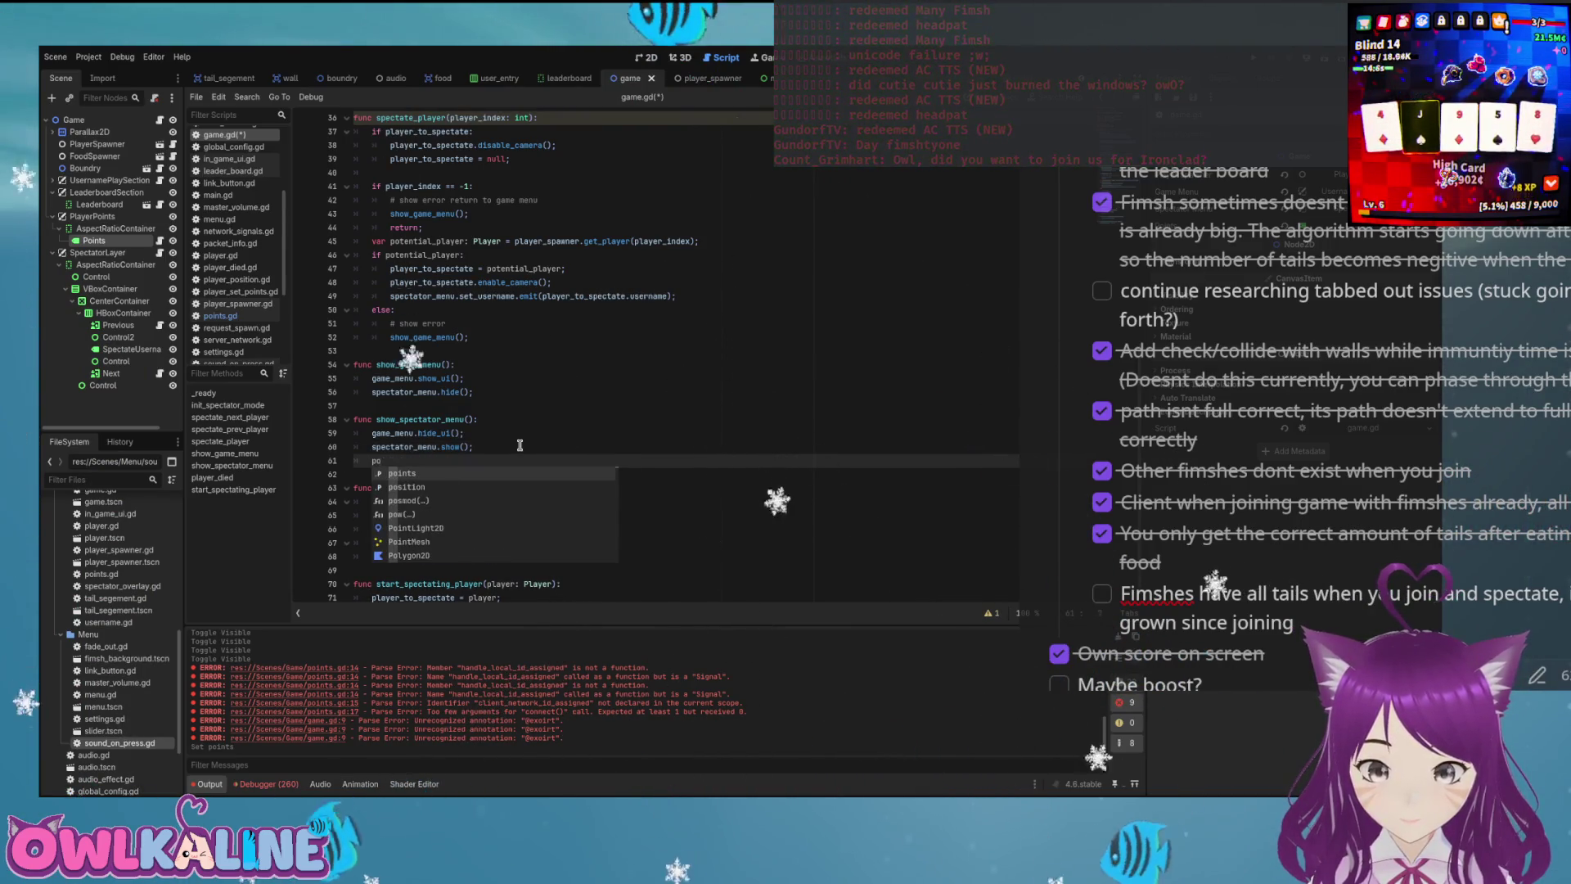
pyautogui.press('Return')
pyautogui.write('.')
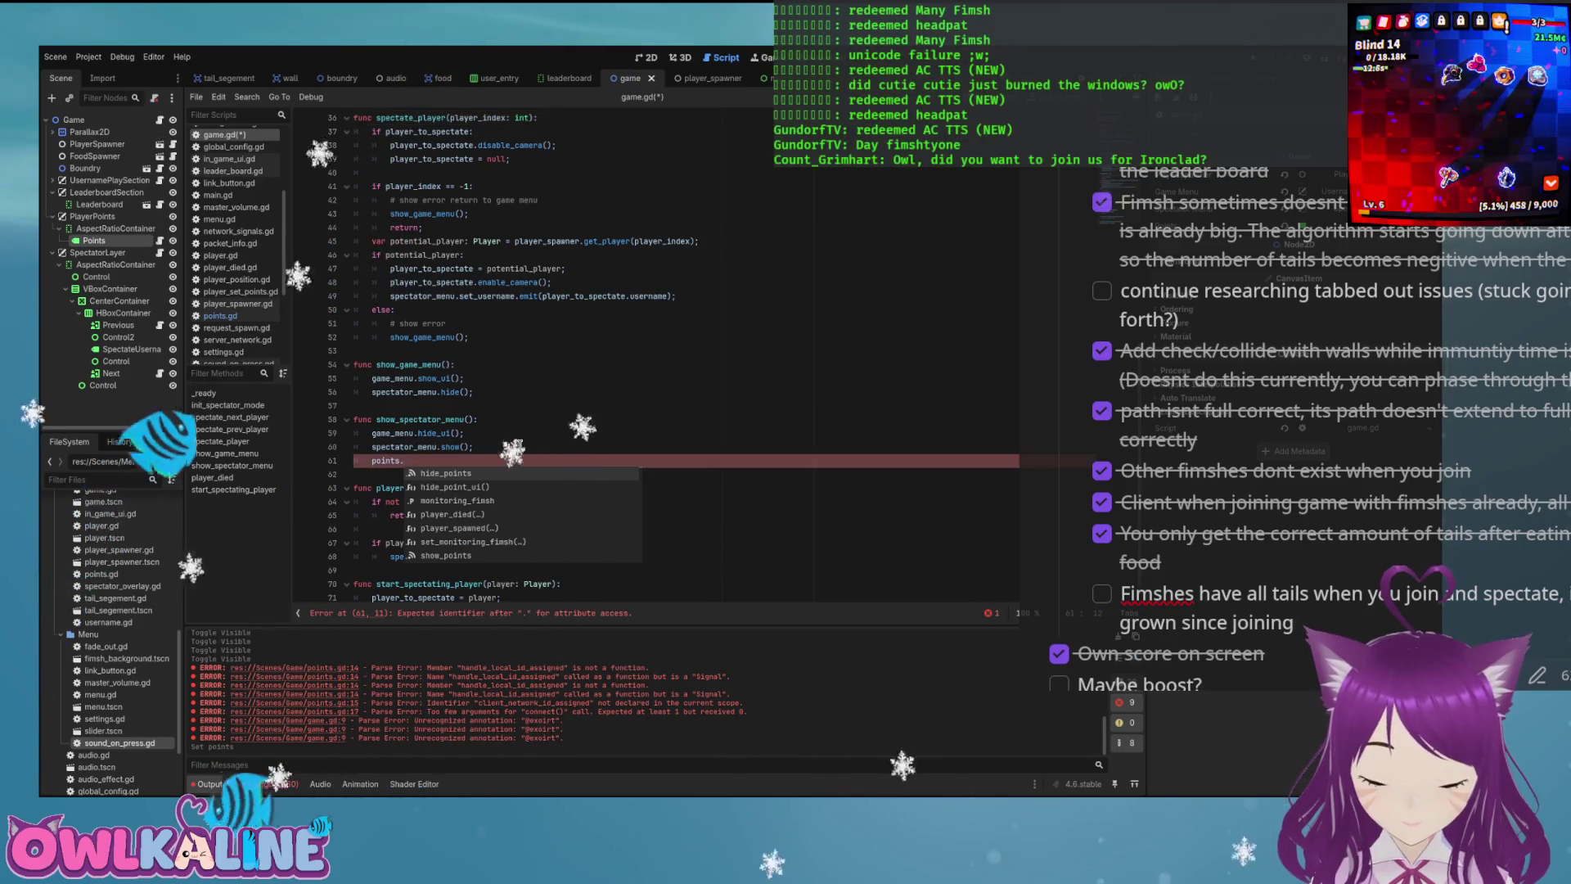
pyautogui.press('Down')
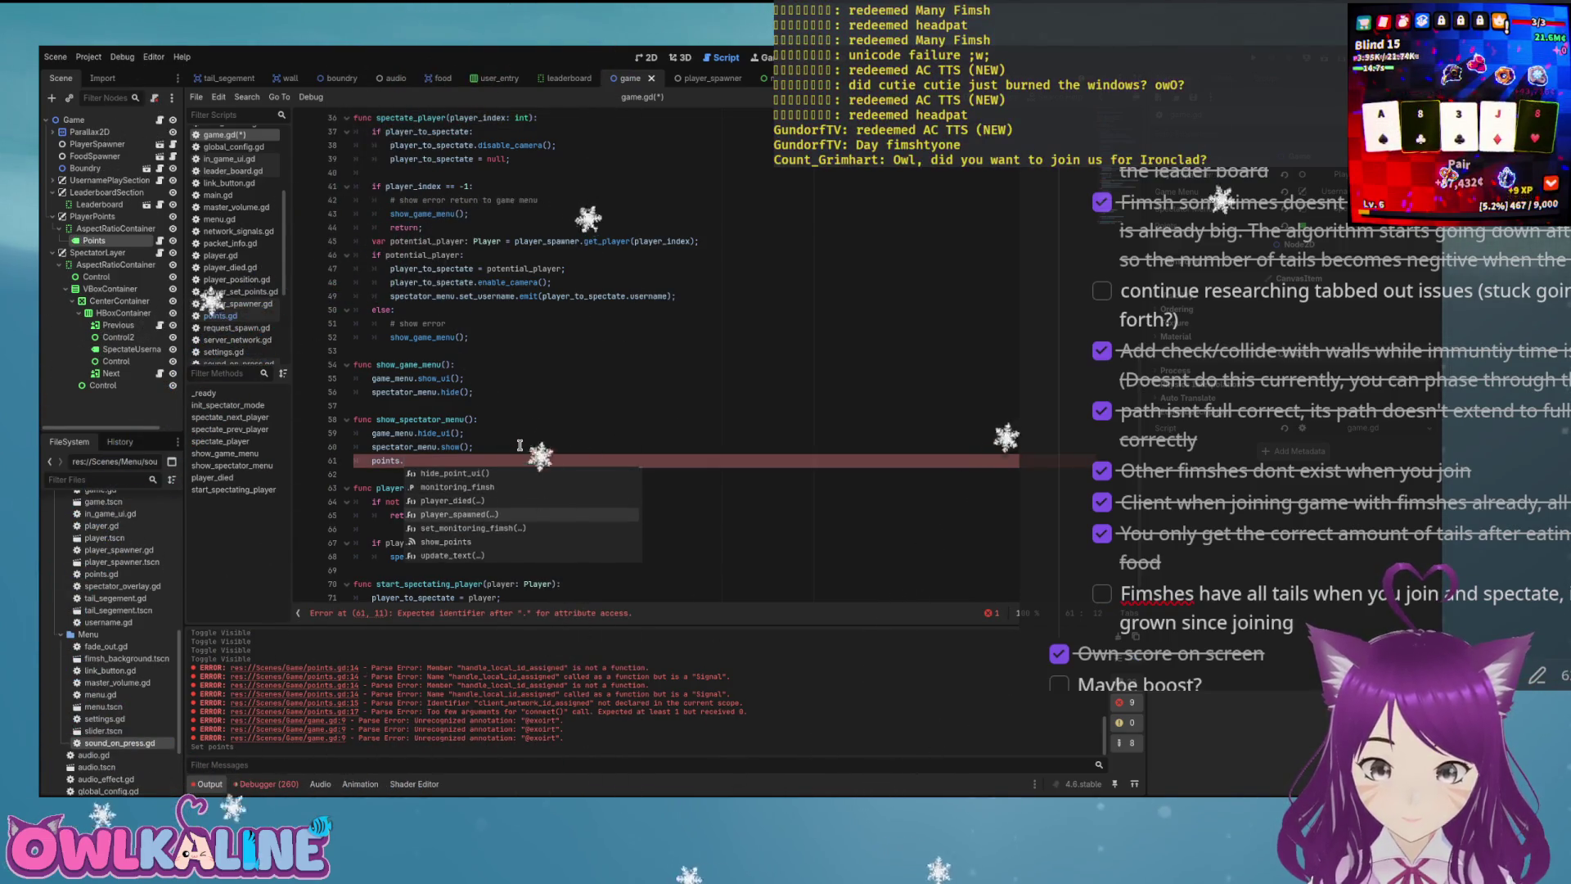
pyautogui.press('Down')
pyautogui.press('Down')
pyautogui.press('Return')
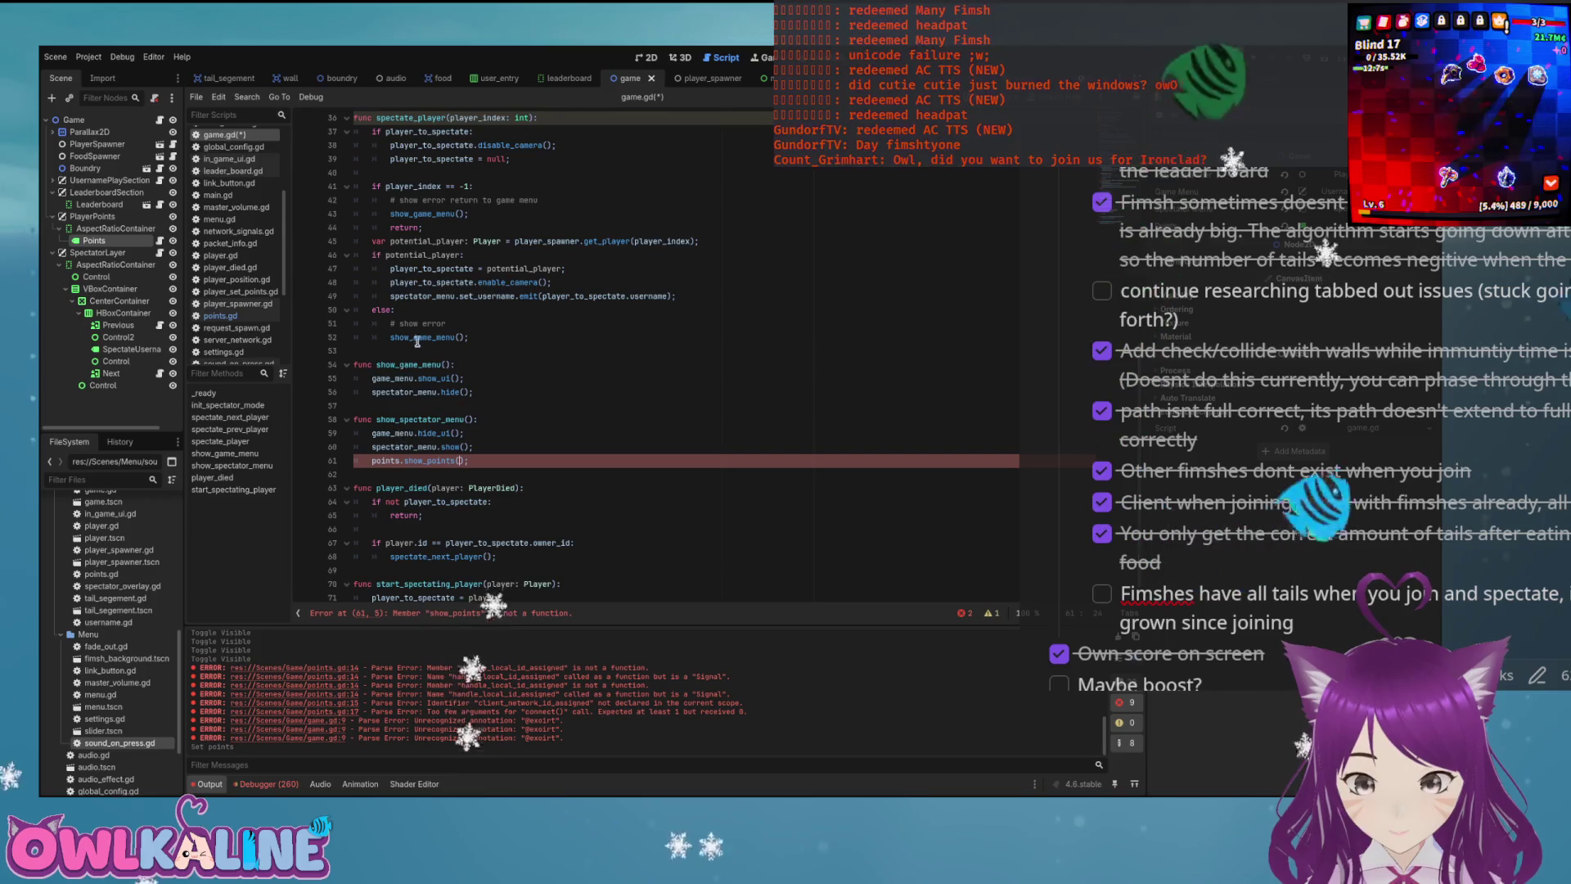
pyautogui.scroll(1, 417, 340)
pyautogui.scroll(1, 425, 336)
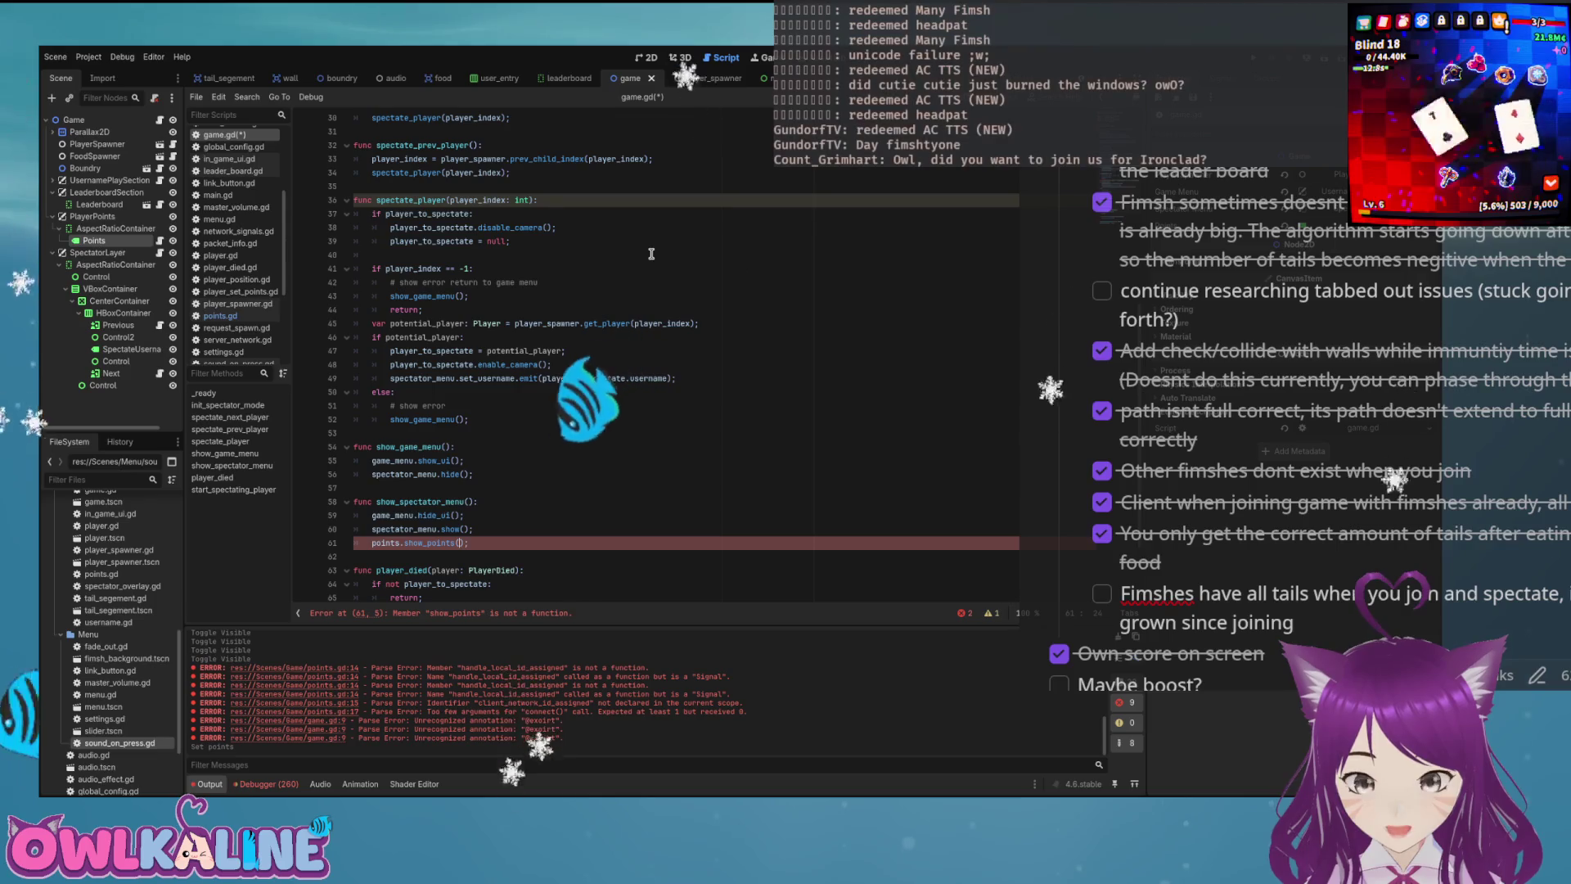
pyautogui.scroll(8, 410, 523)
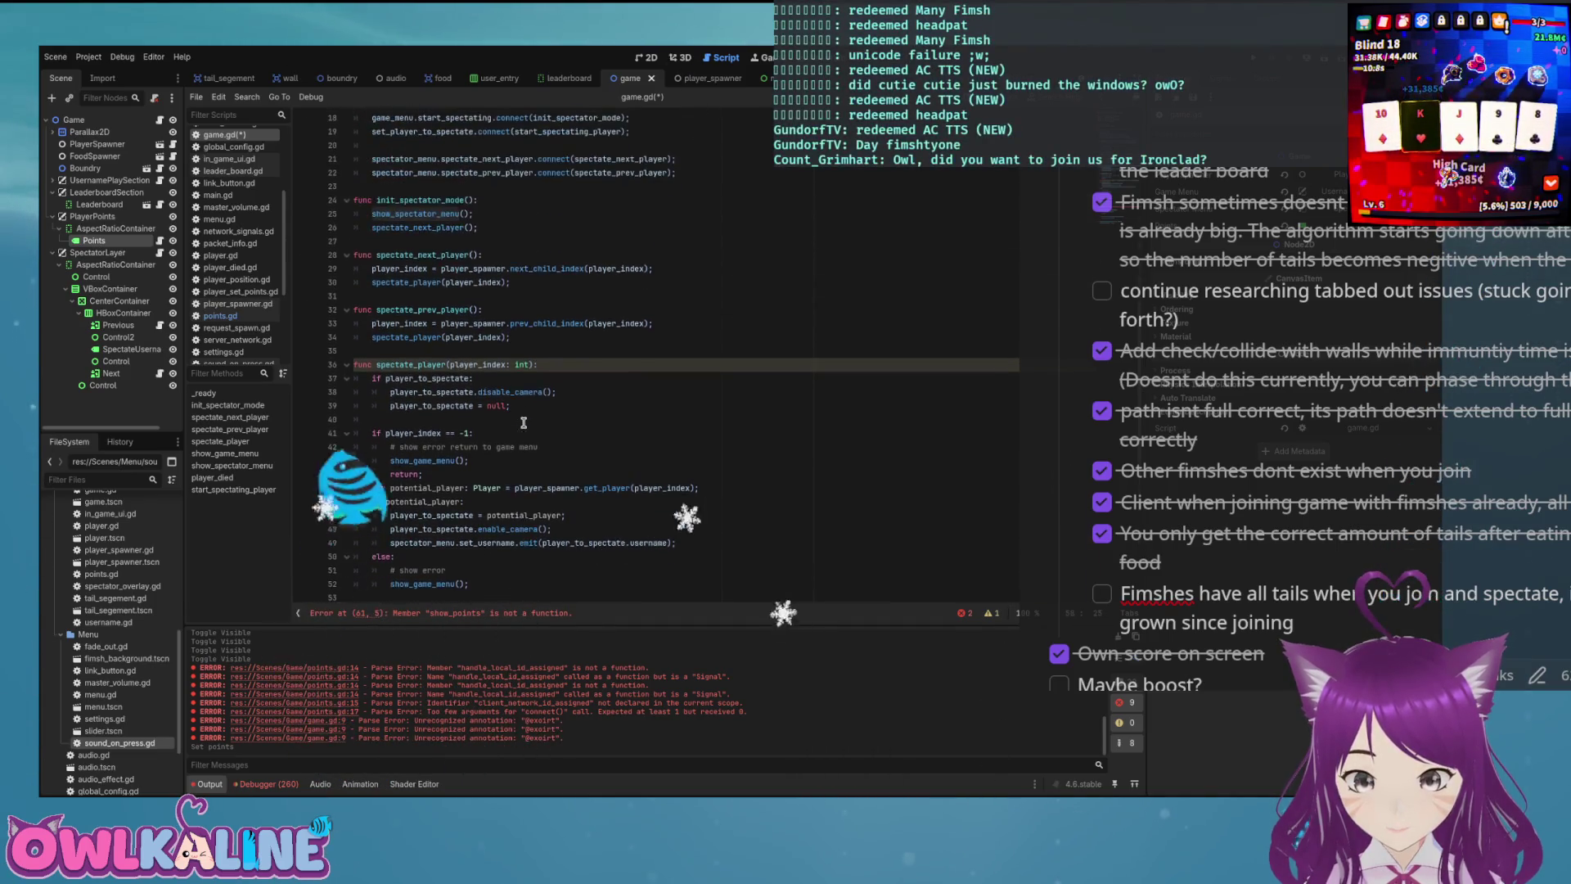
pyautogui.scroll(-4, 438, 378)
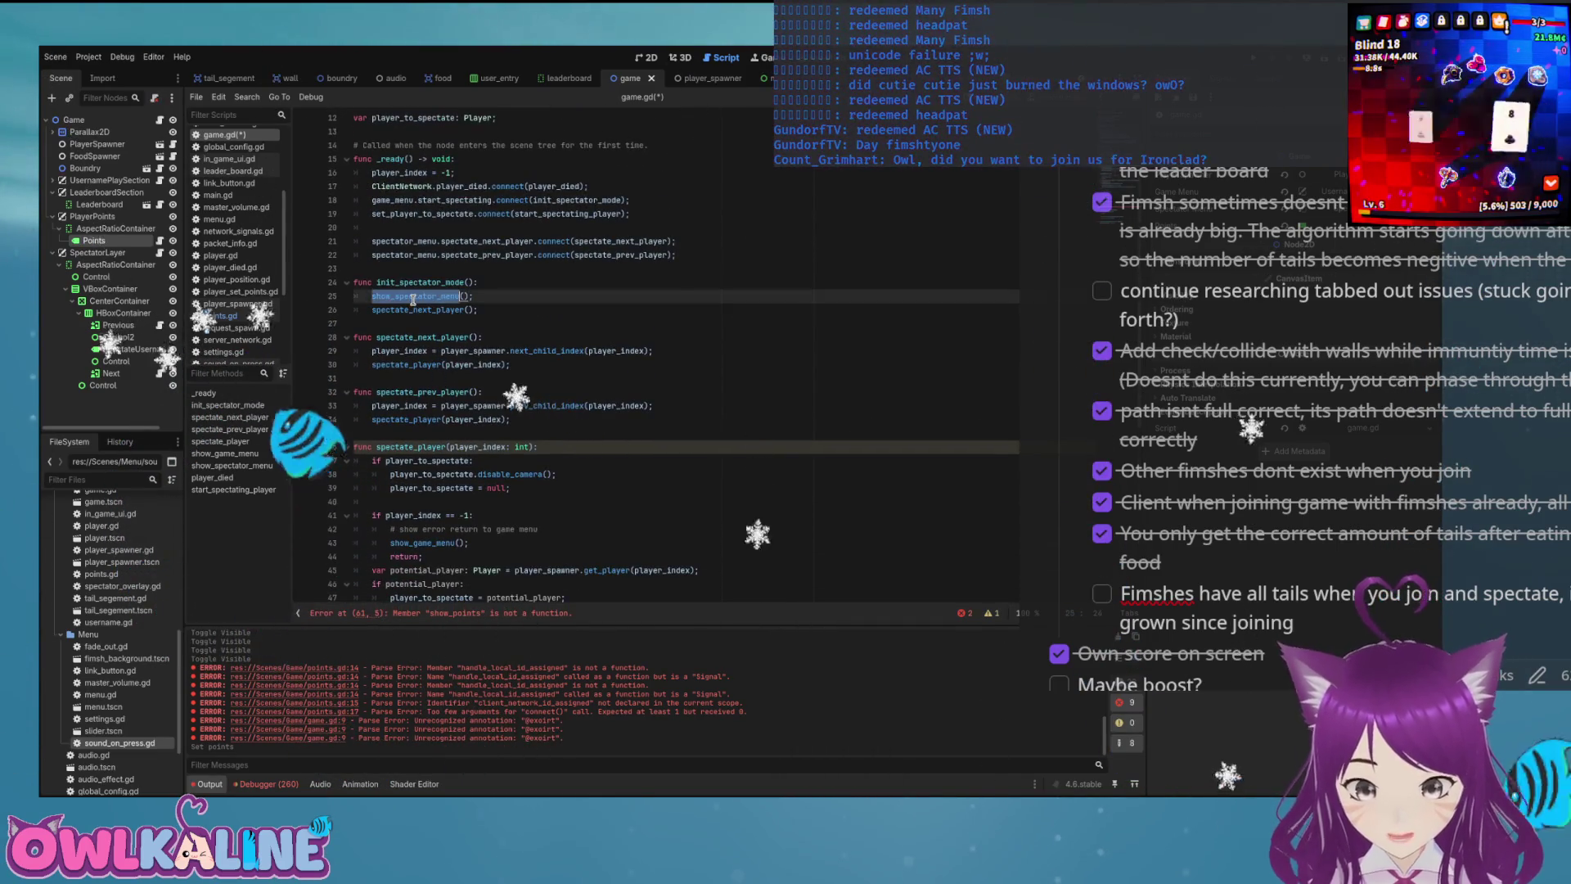
pyautogui.scroll(-2, 463, 315)
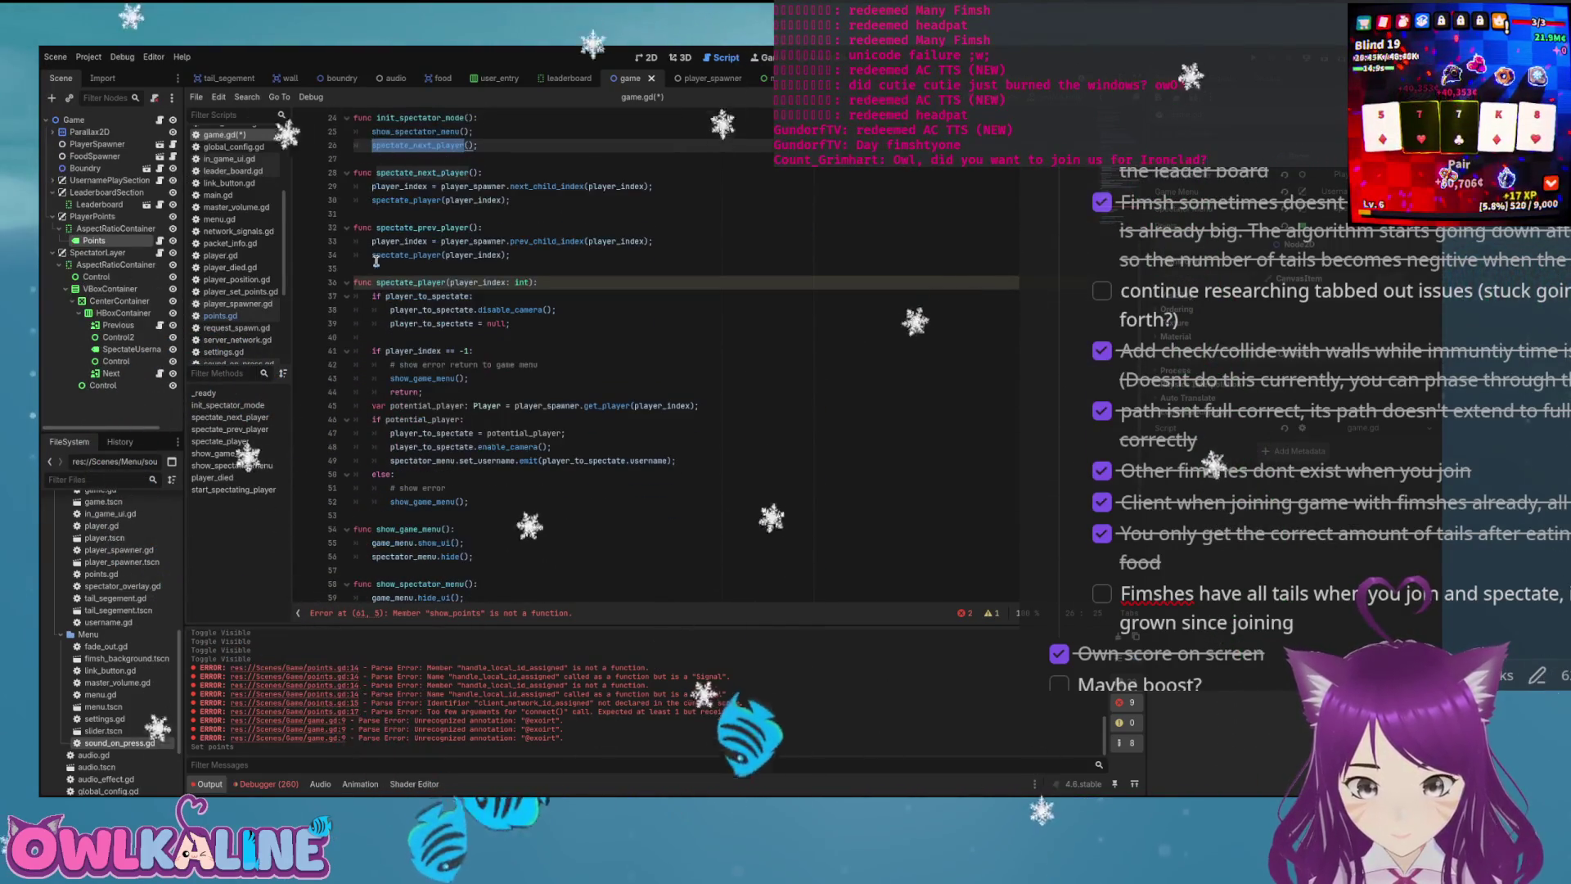
pyautogui.scroll(-2, 427, 291)
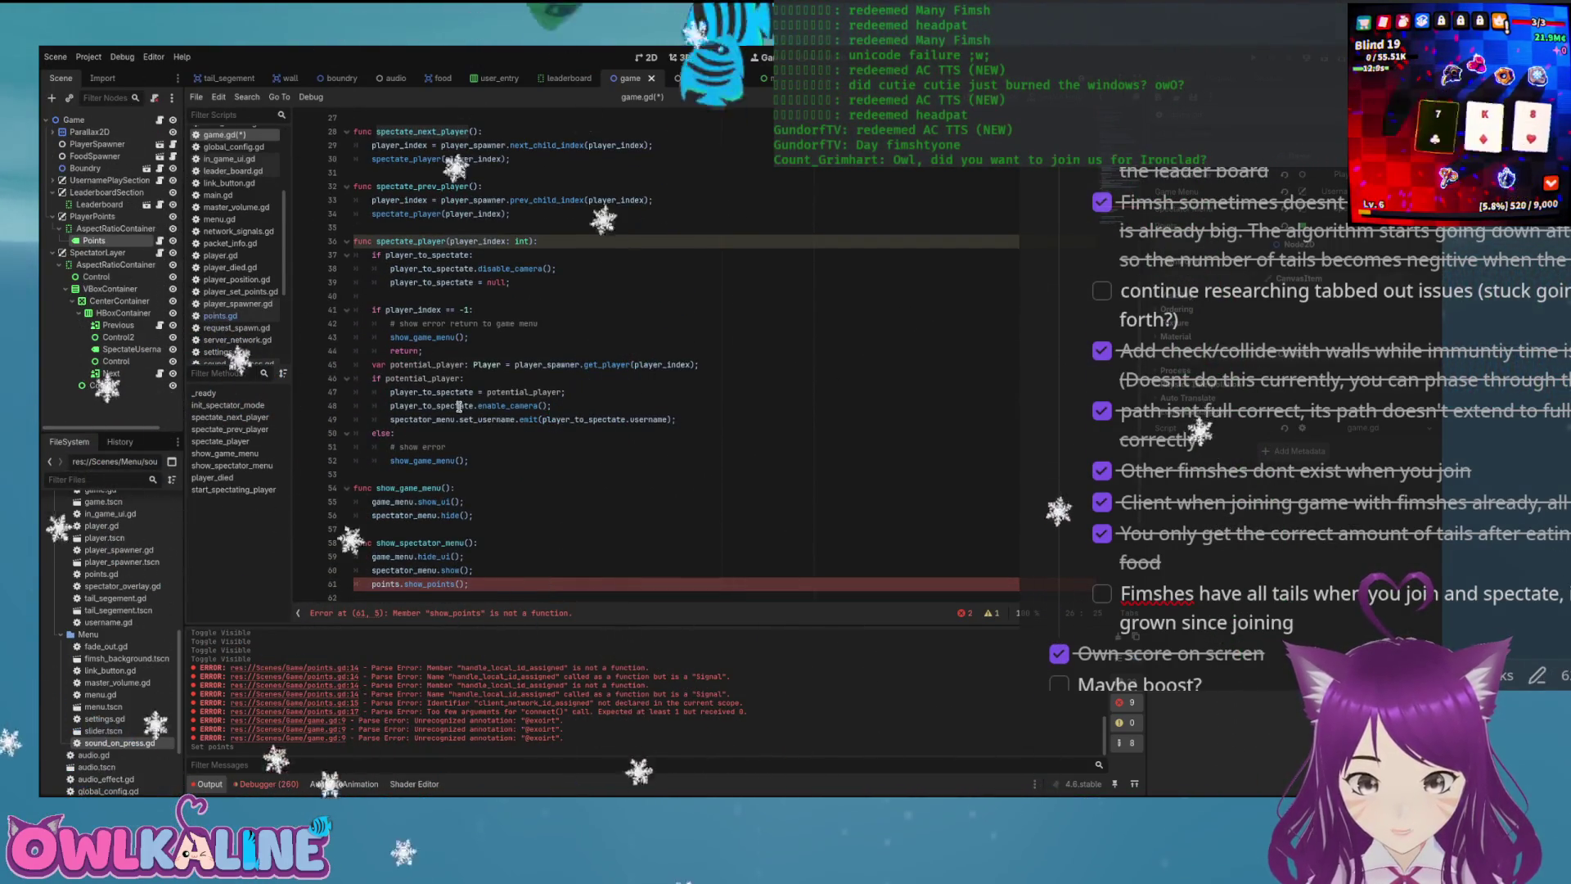
pyautogui.press('BackSpace')
pyautogui.press('Up')
pyautogui.press('Up')
pyautogui.press('Up')
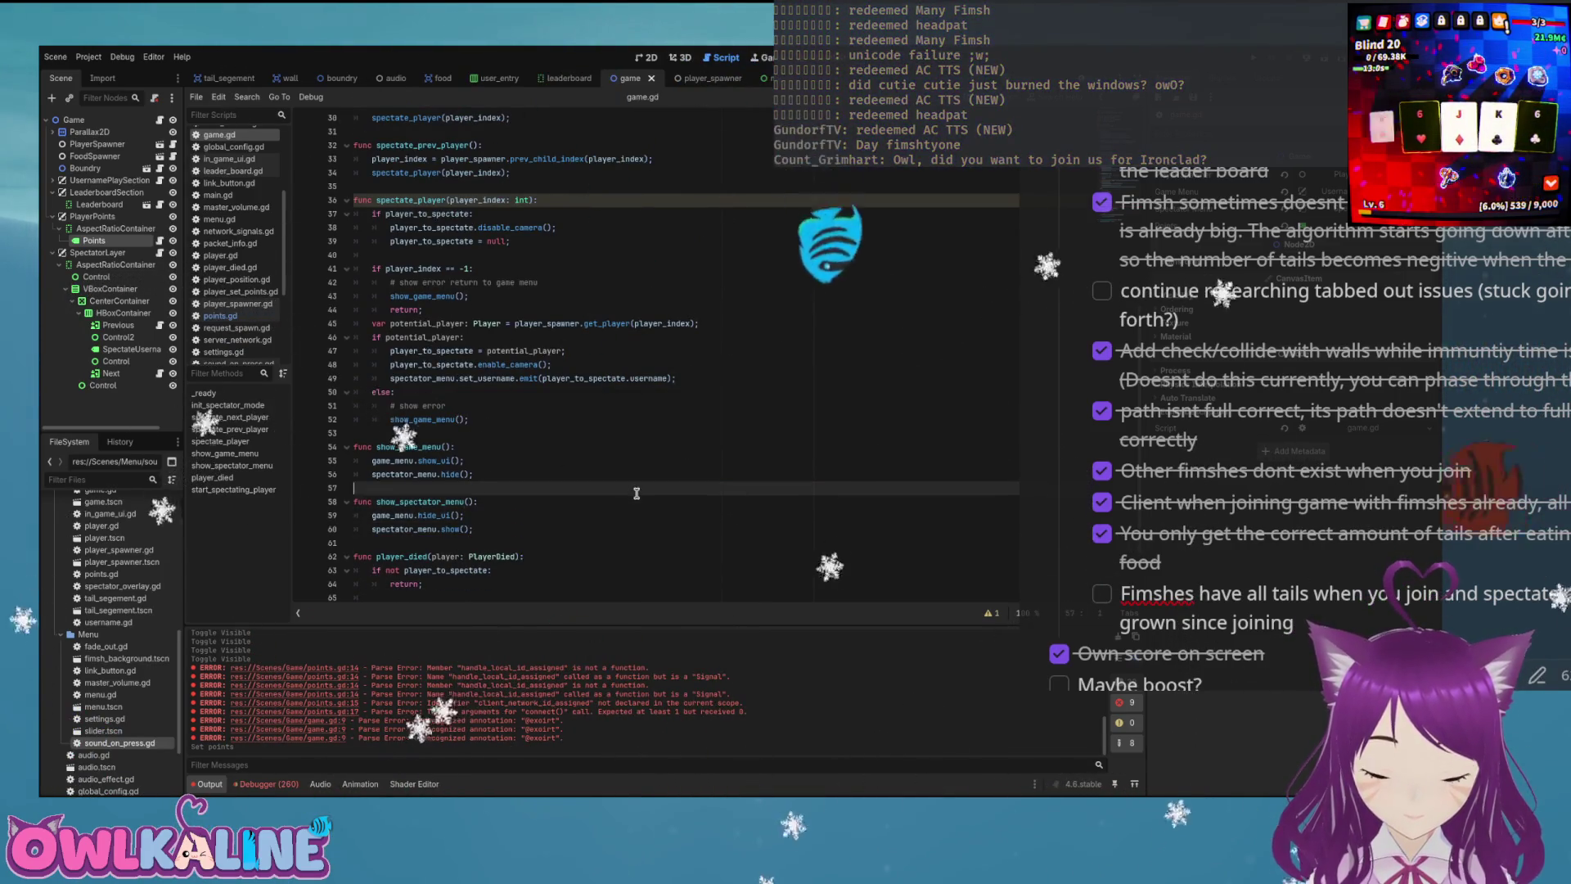
pyautogui.scroll(-2, 615, 446)
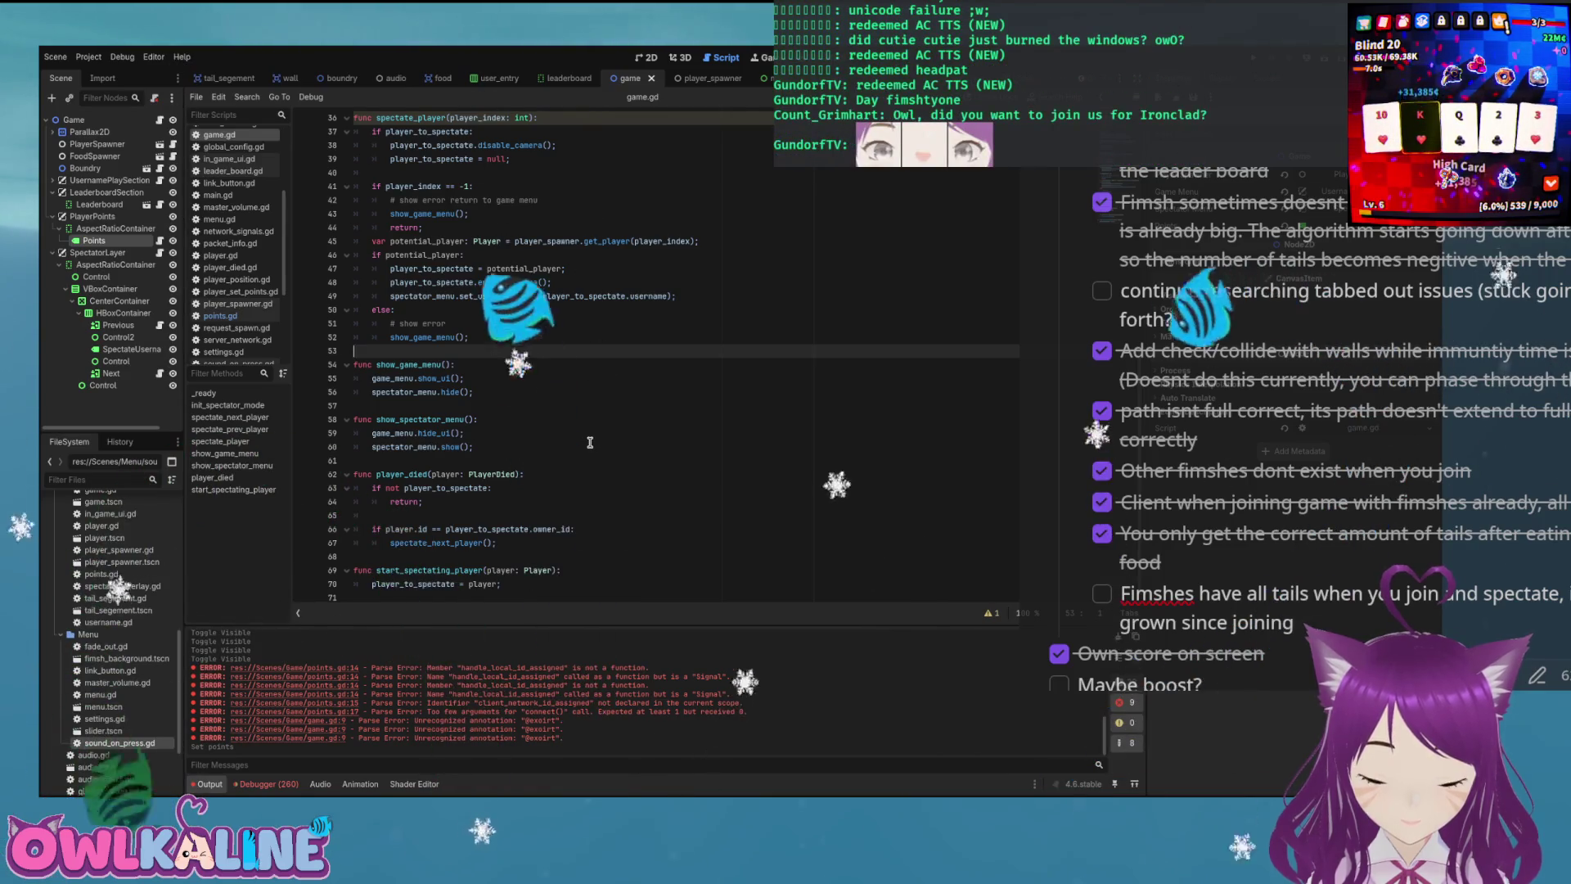
# - Paste a show_points emit call with player_to_spectate.owner_id below enable_camera() and save
pyautogui.scroll(1, 592, 442)
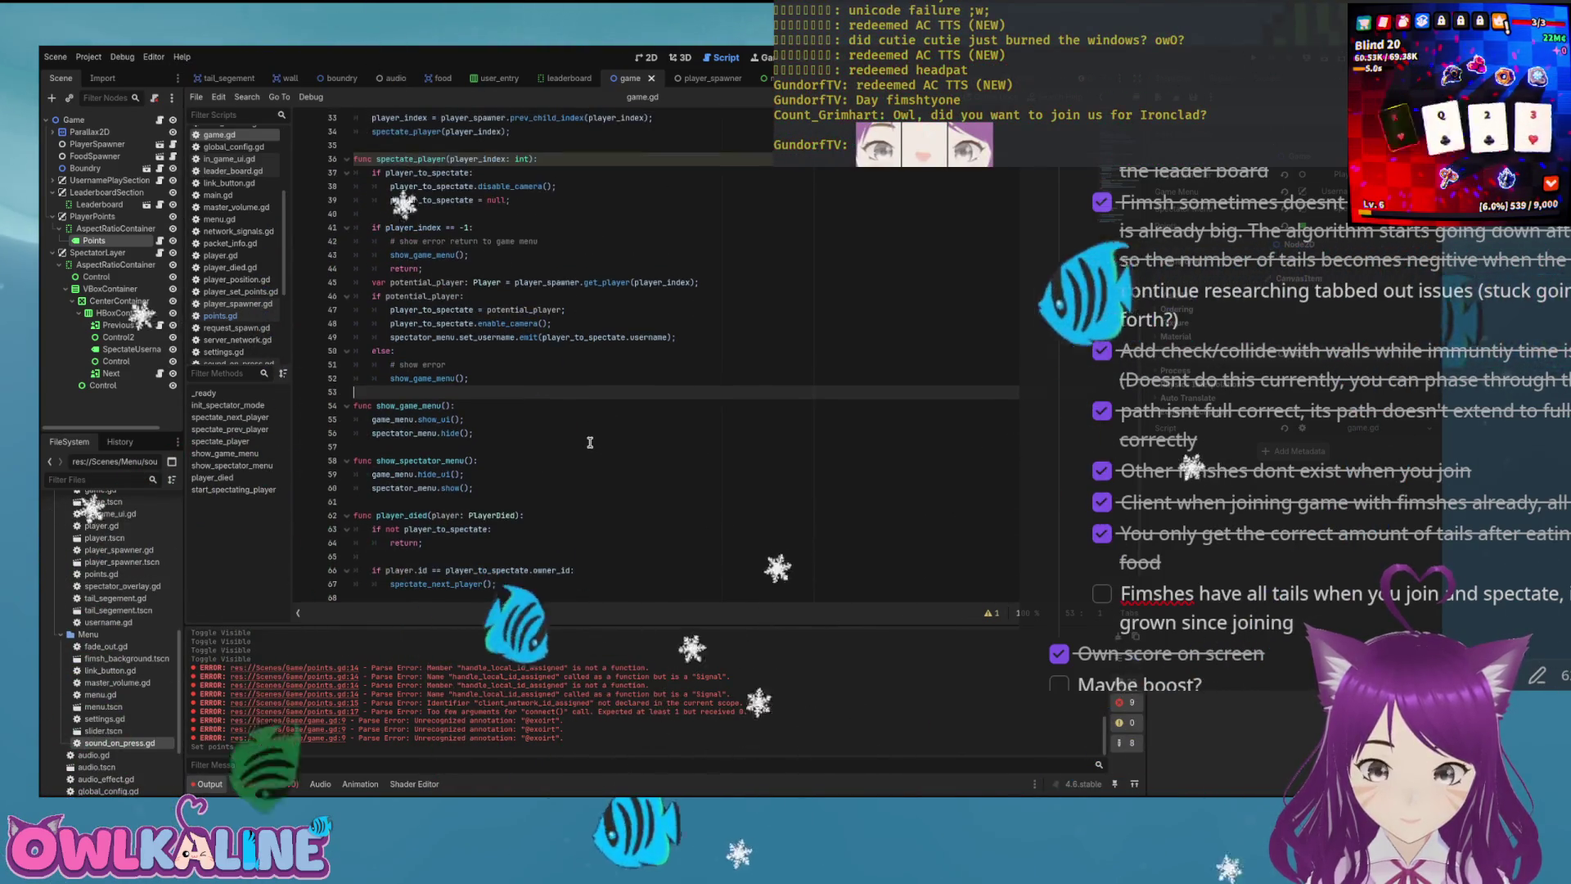
pyautogui.scroll(1, 575, 439)
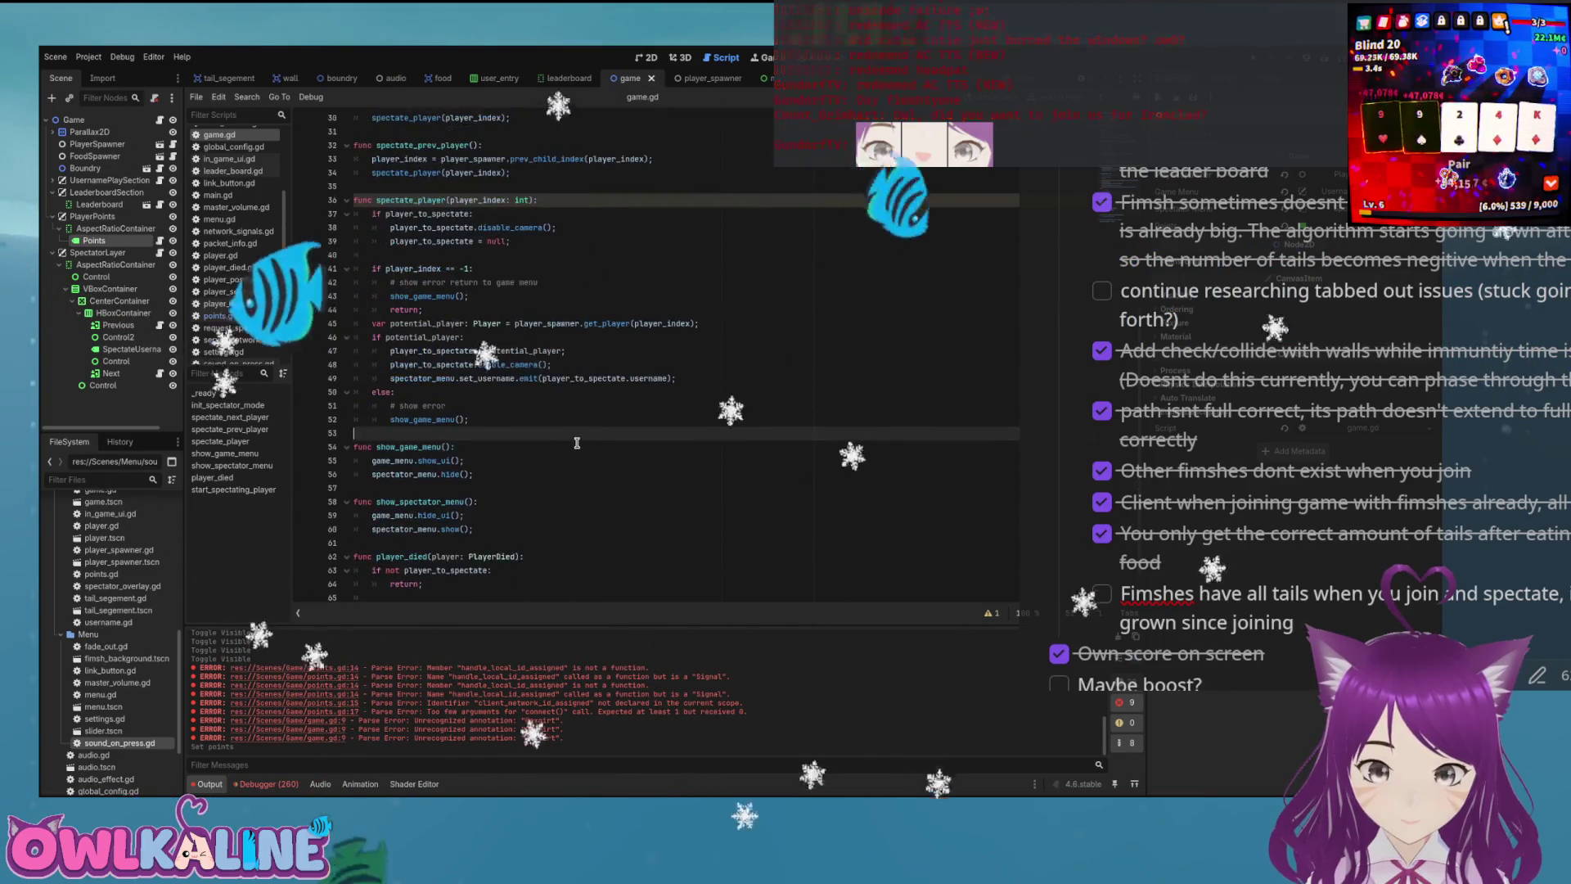
pyautogui.scroll(1, 556, 440)
pyautogui.click(583, 404)
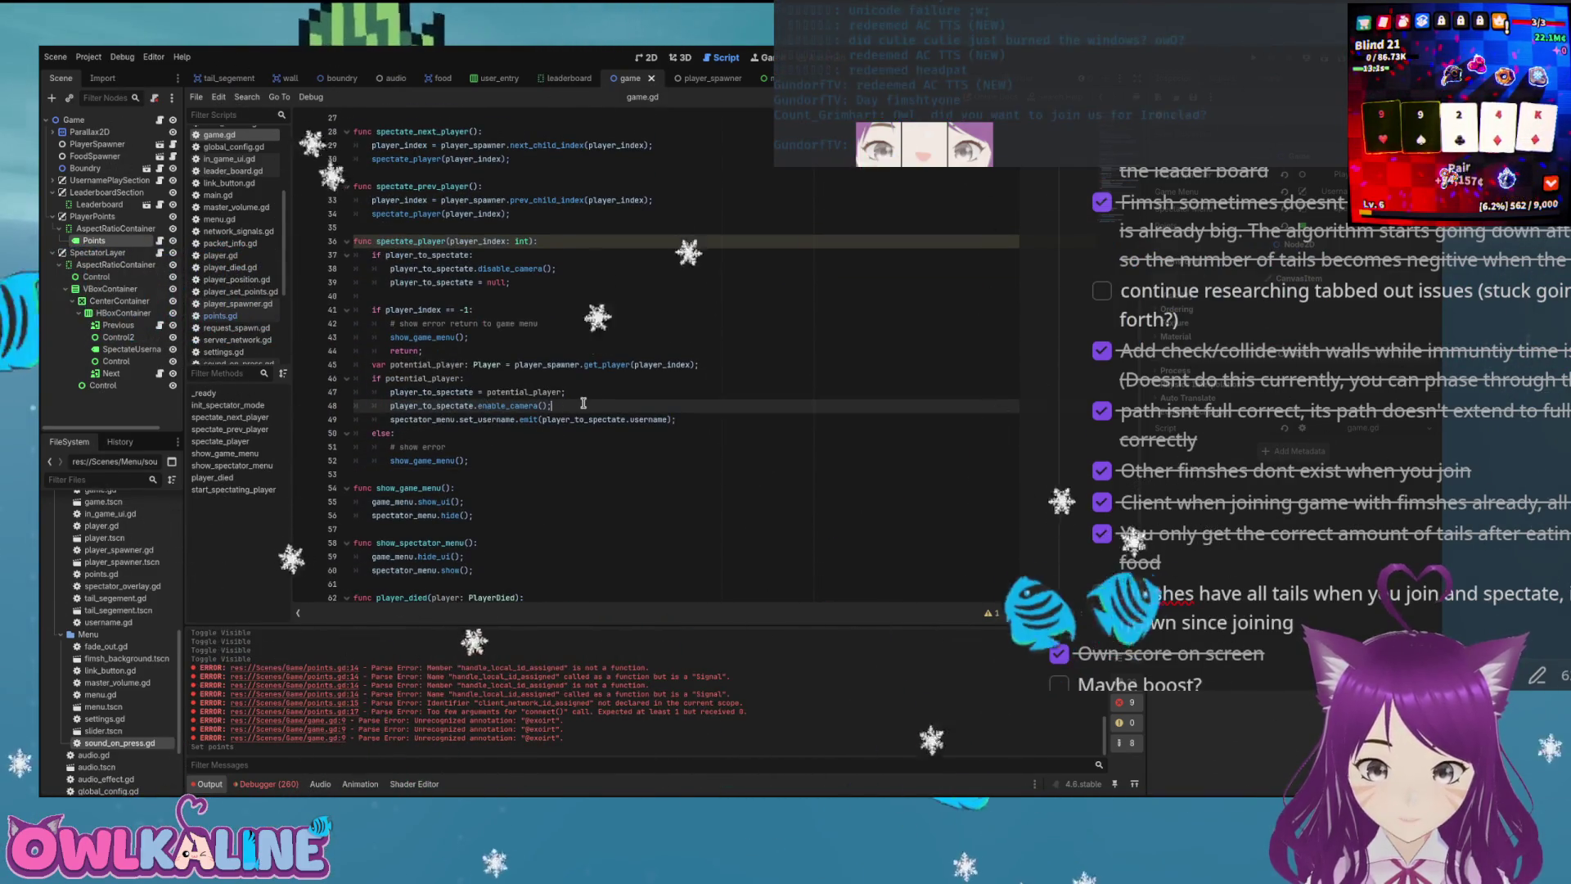
pyautogui.press('Return')
pyautogui.hotkey('ctrl', 'v')
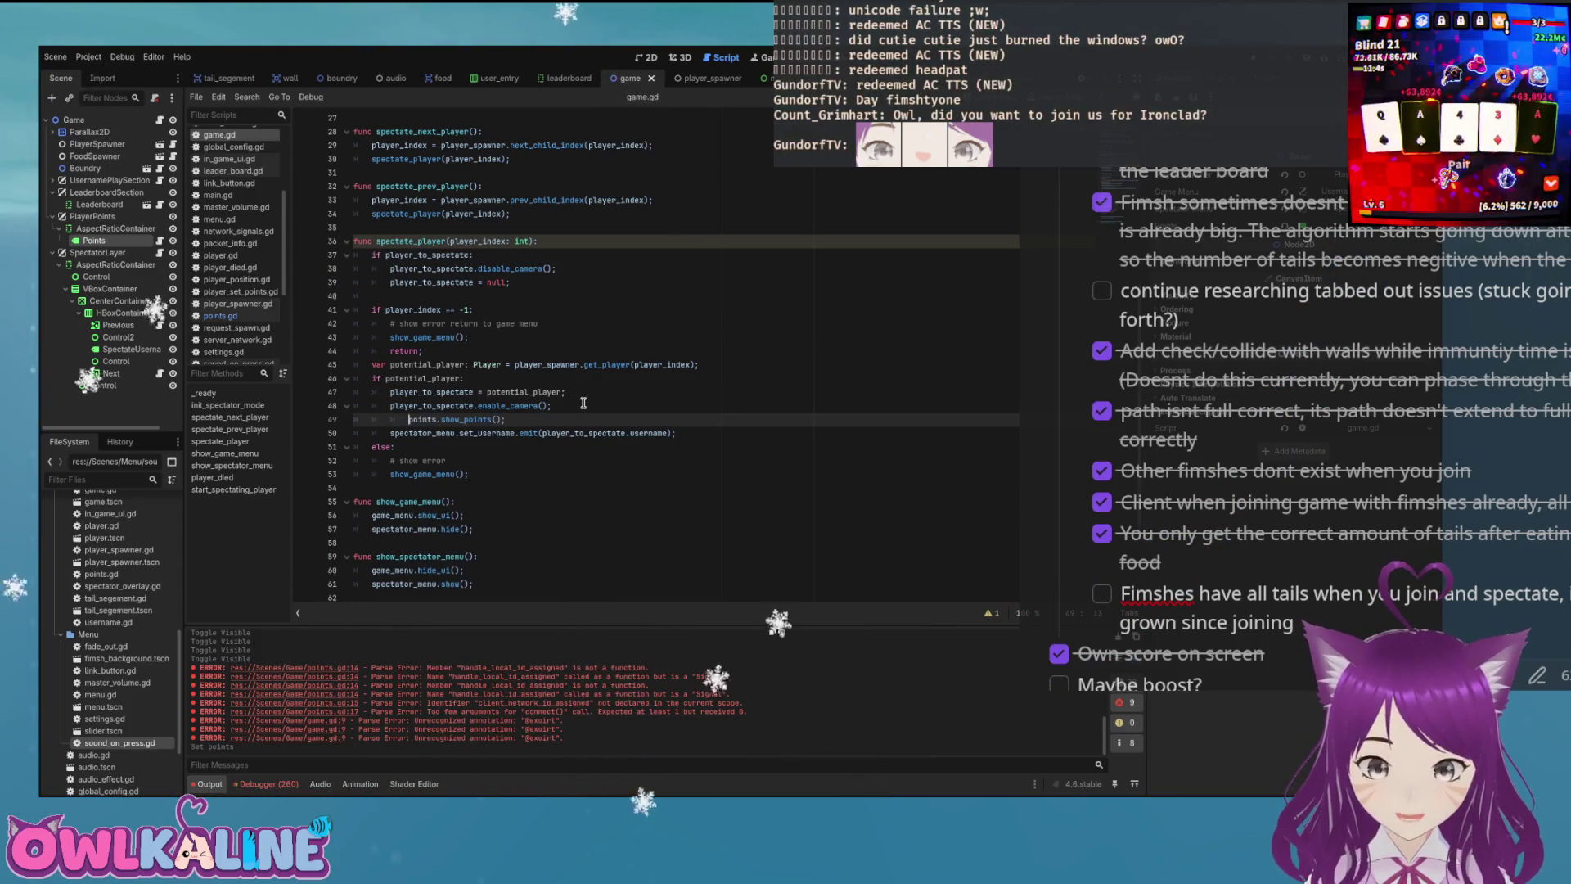
pyautogui.press('End')
pyautogui.write('potenti')
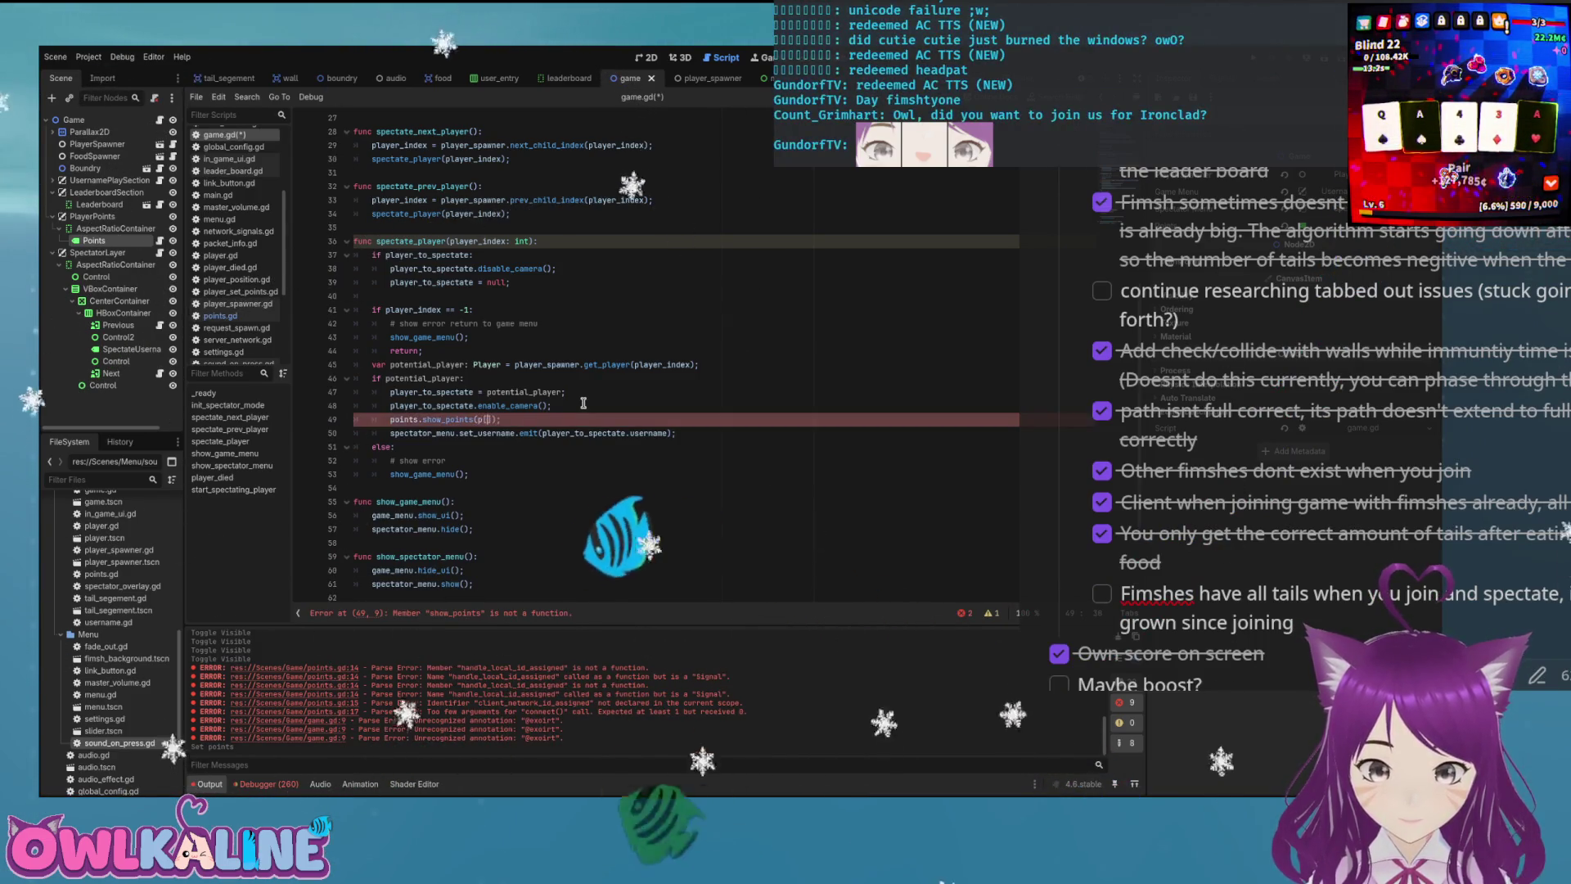
pyautogui.write('al_')
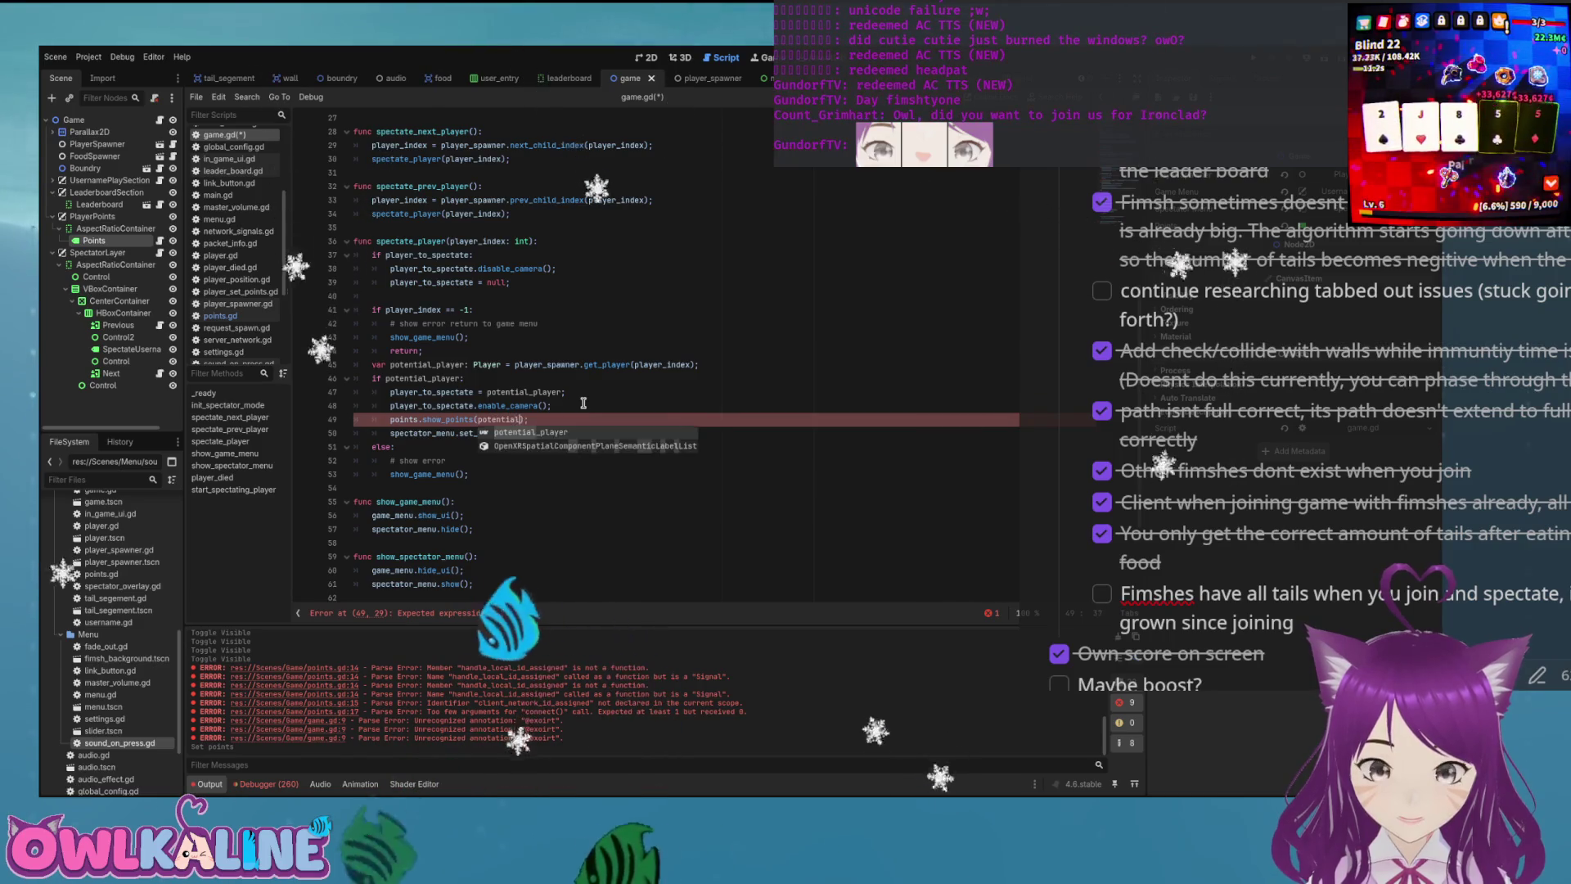
pyautogui.press('BackSpace')
pyautogui.press('BackSpace')
pyautogui.press('BackSpace')
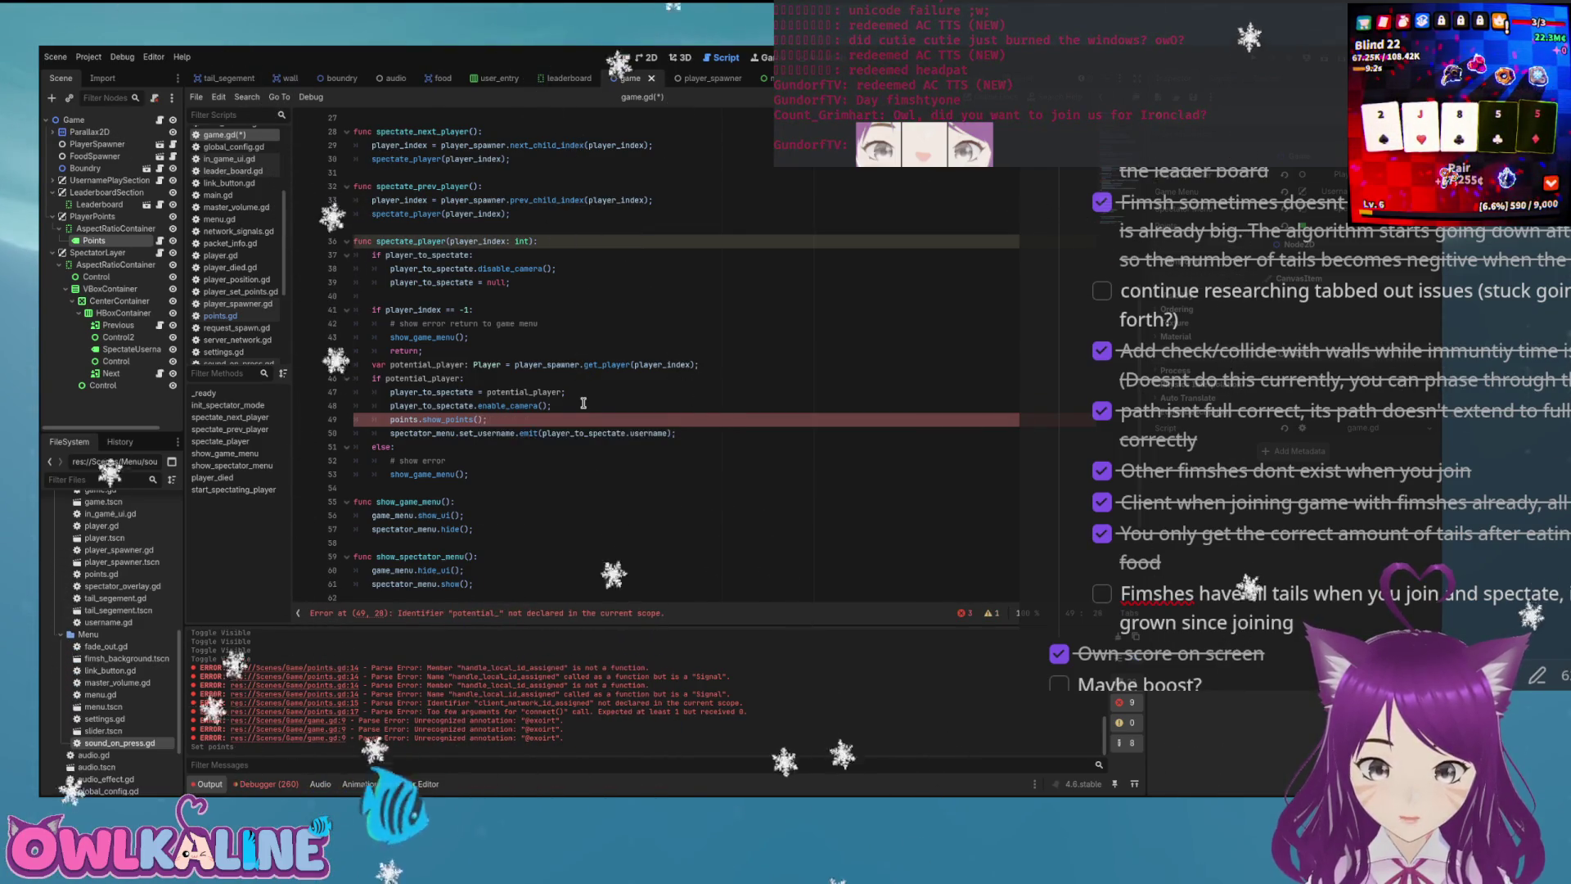
pyautogui.write('r_to')
pyautogui.write('_spectate')
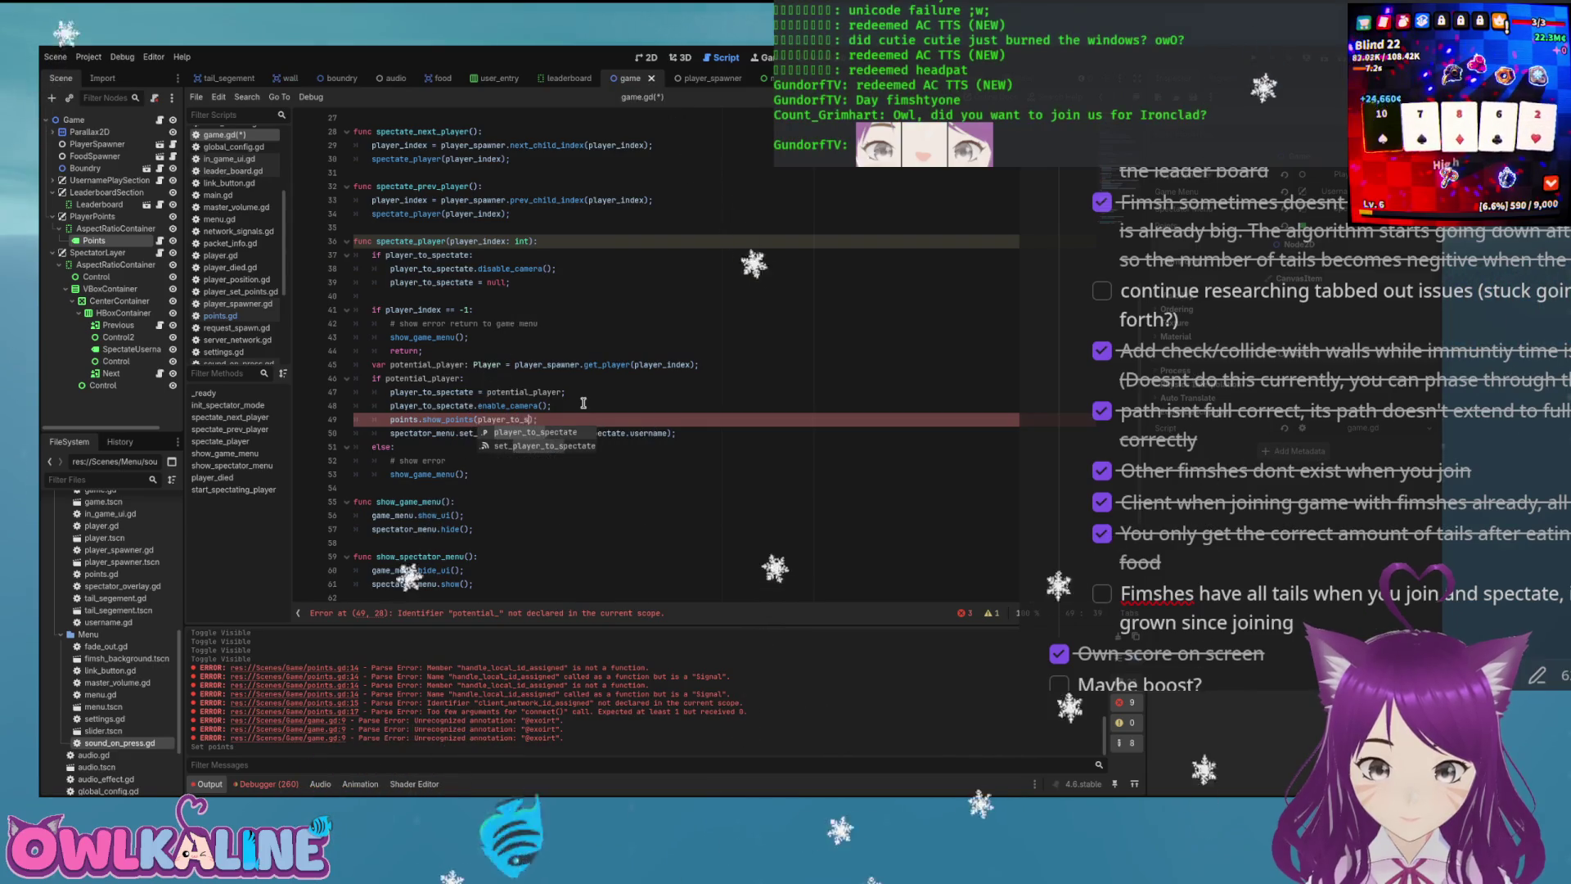
pyautogui.write('.owner_id')
pyautogui.hotkey('ctrl', 's')
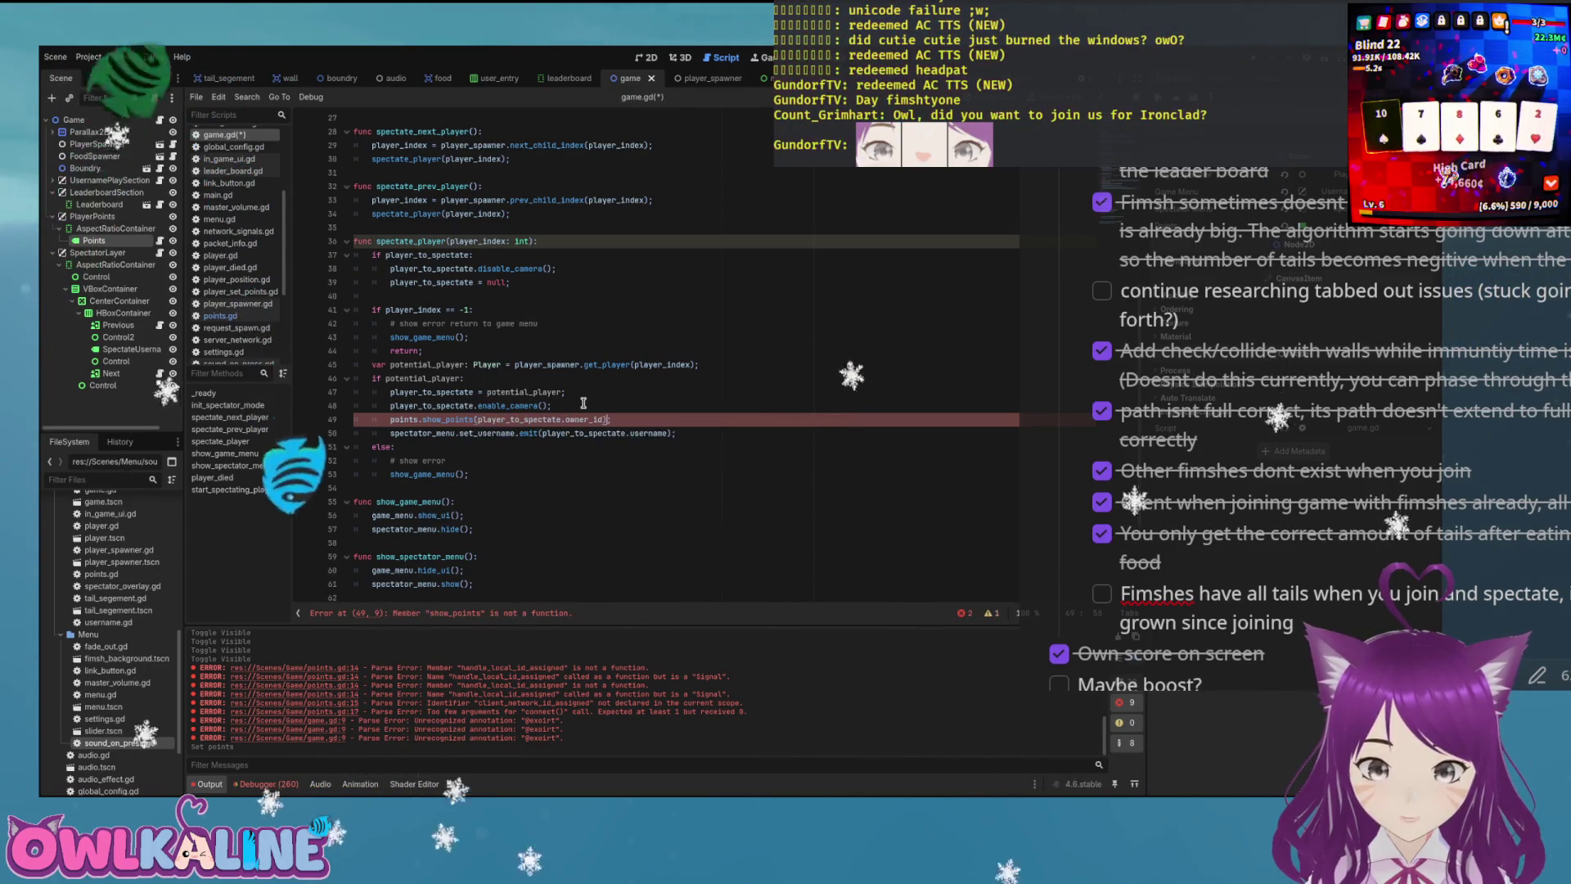
# - Check the show_points signal in points.gd, then complete the show_points.emit call and save game.gd
pyautogui.click(161, 242)
pyautogui.click(424, 148)
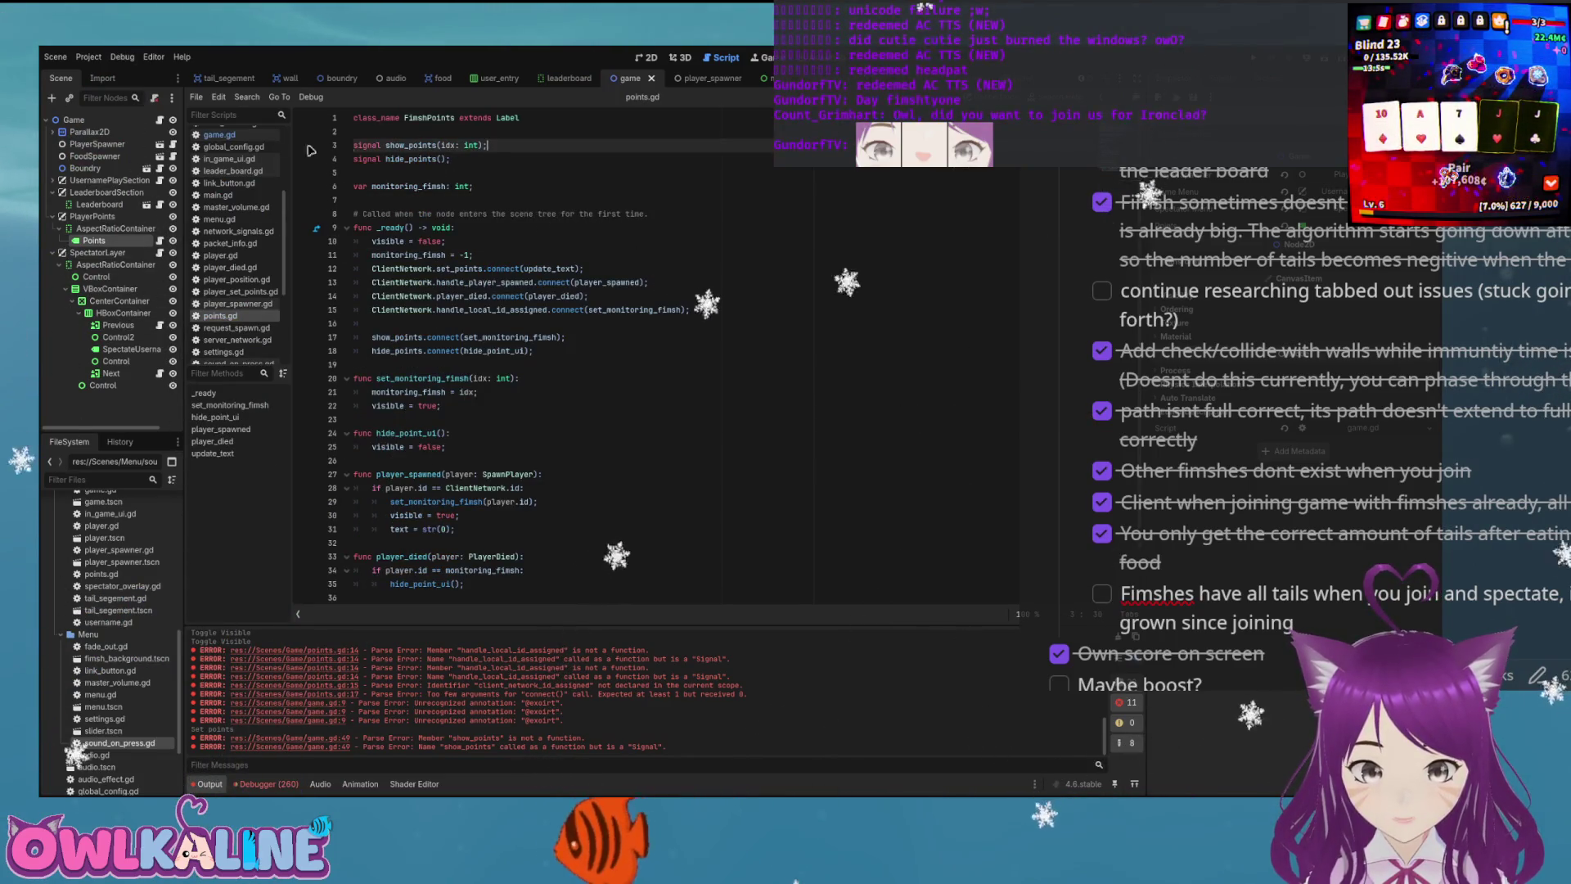
pyautogui.click(161, 120)
pyautogui.click(693, 318)
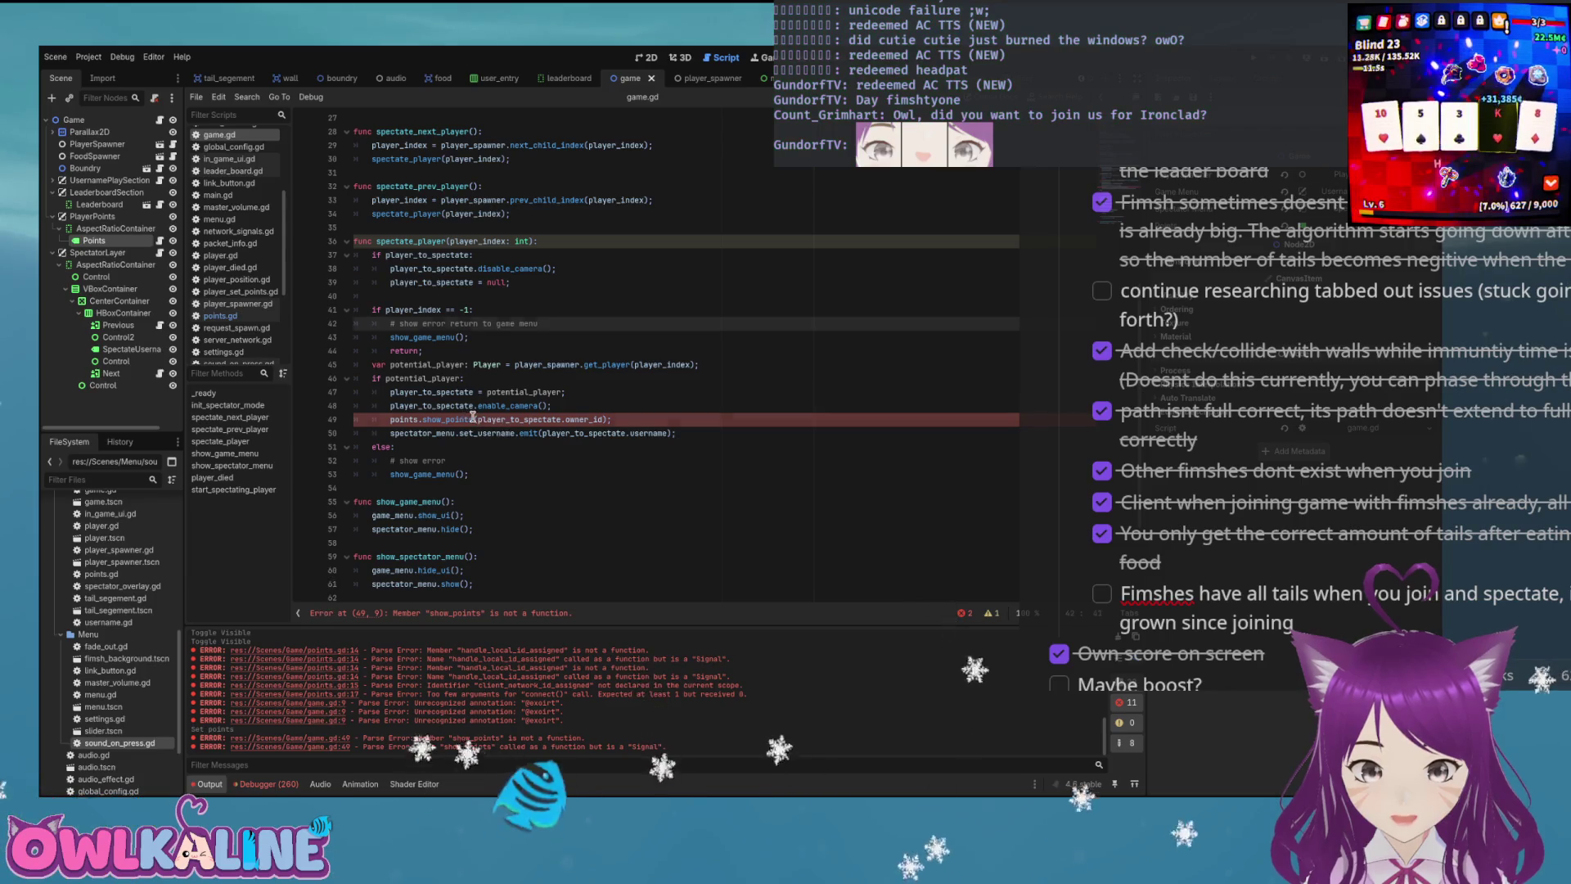
pyautogui.click(477, 419)
pyautogui.write('.emit')
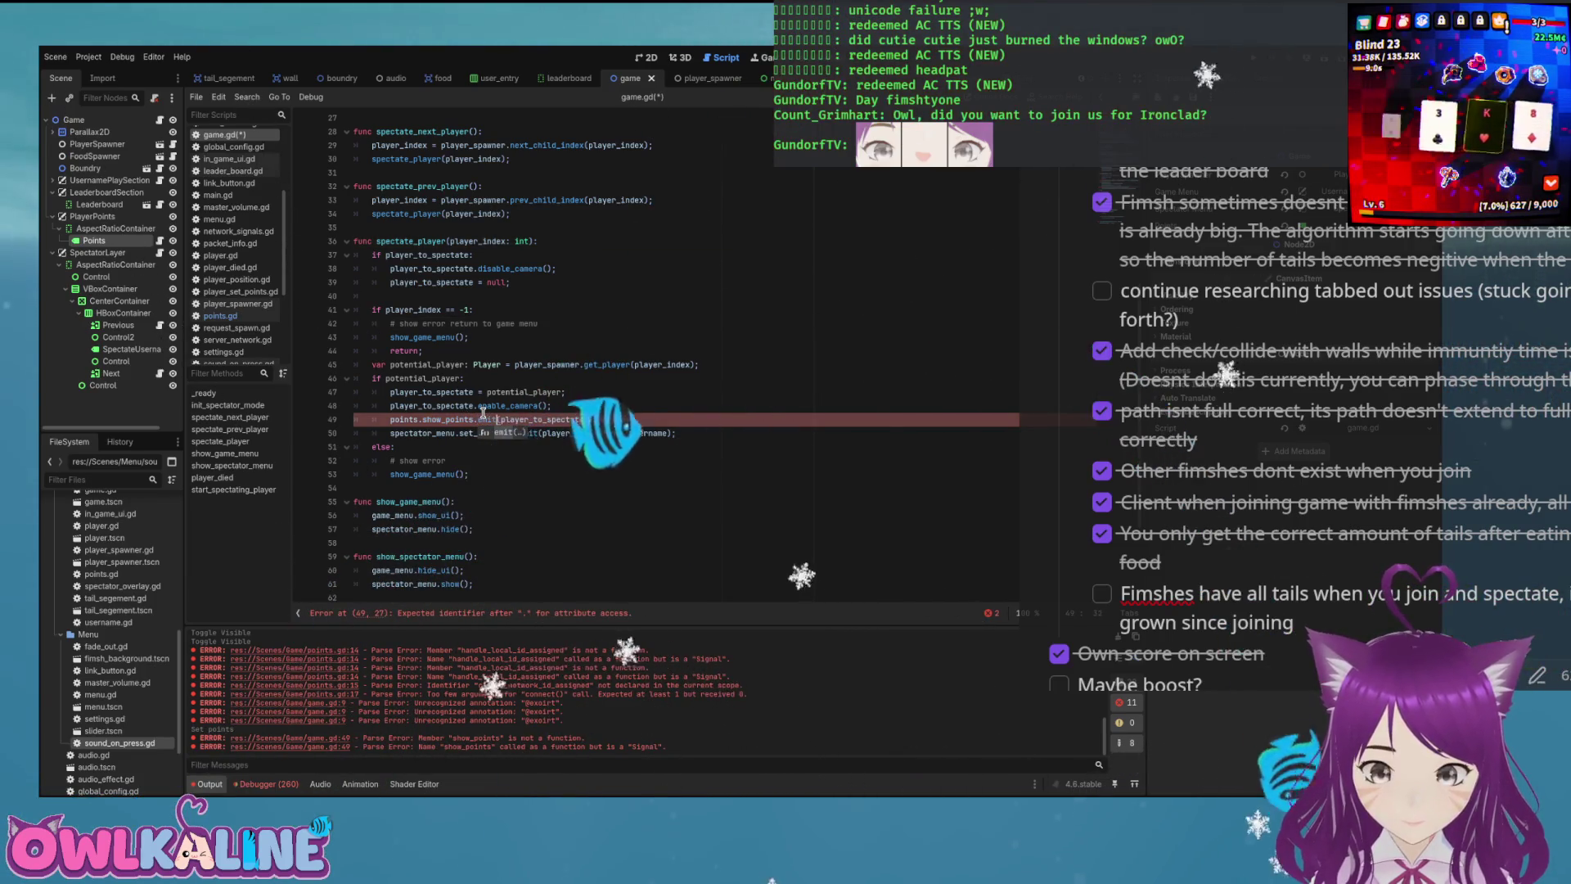
pyautogui.hotkey('ctrl', 's')
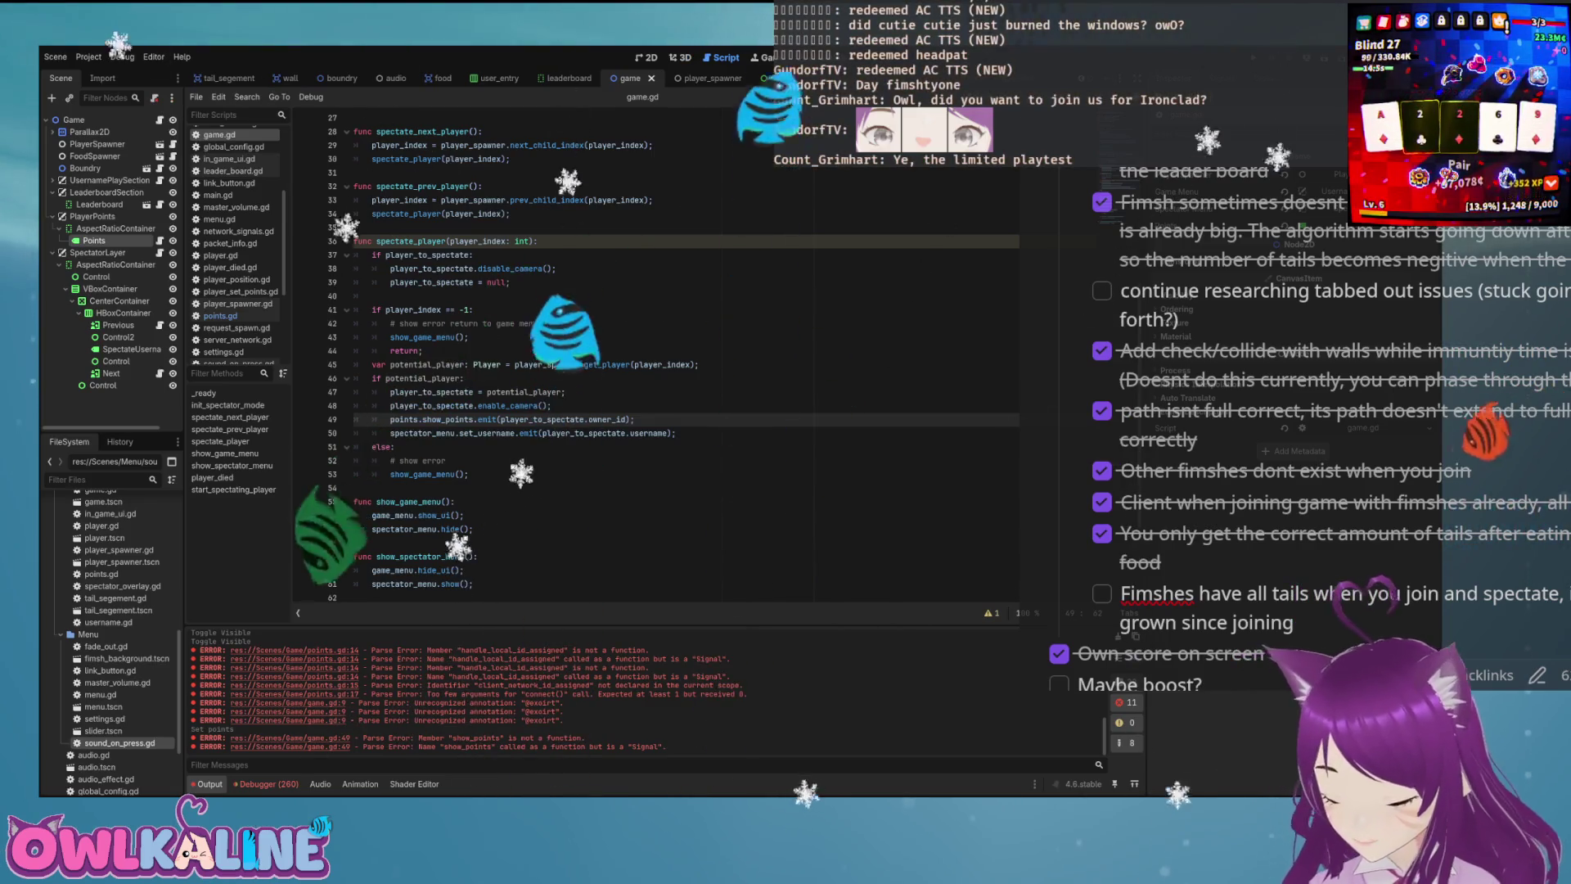
pyautogui.click(488, 292)
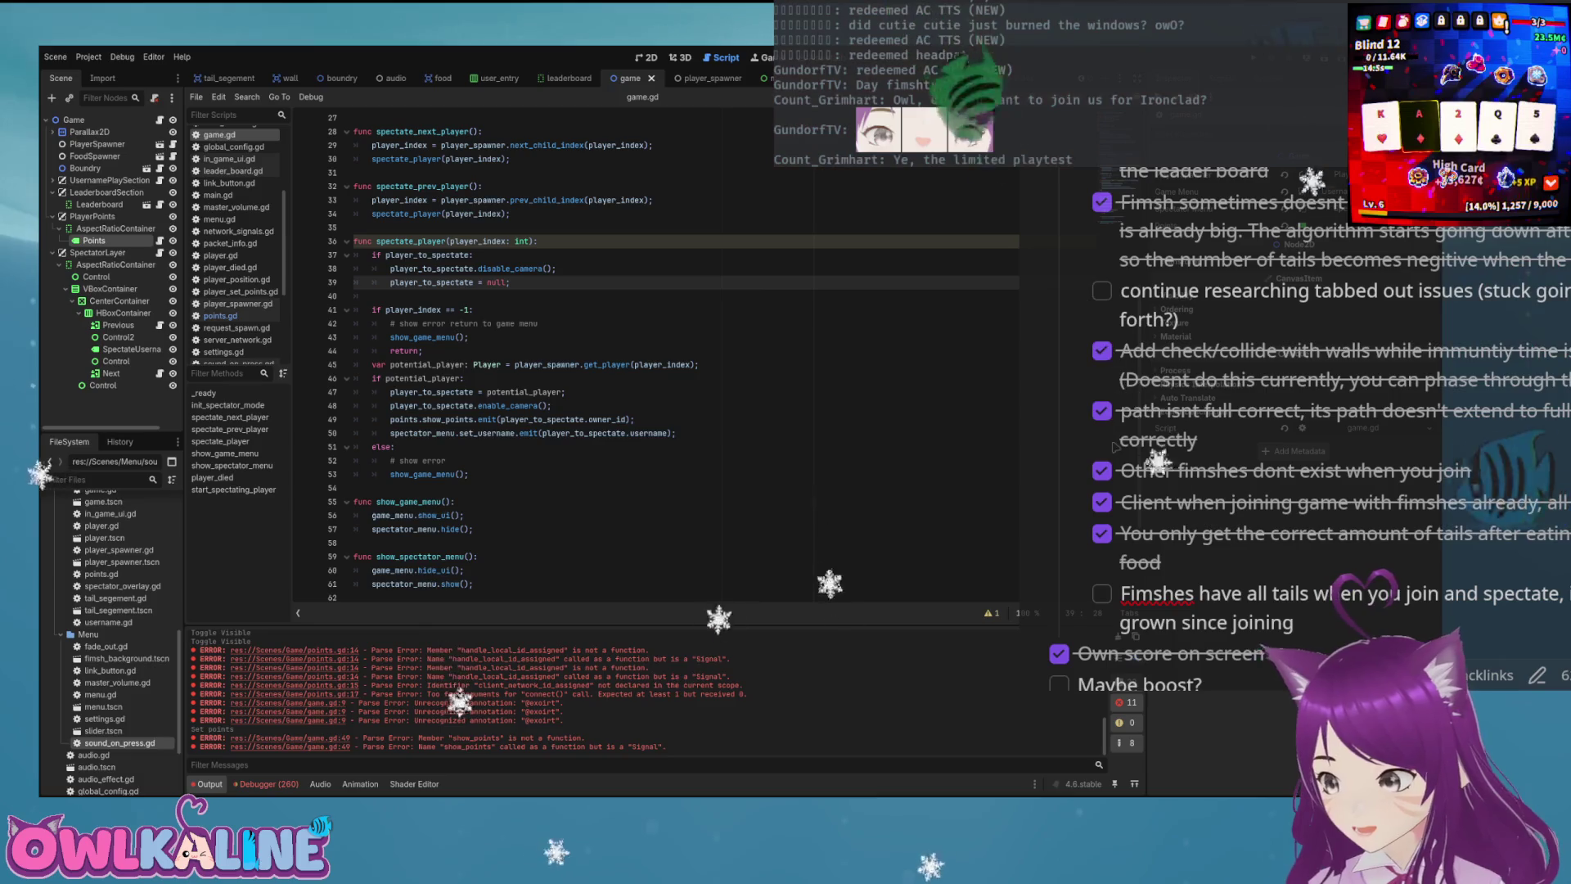
pyautogui.click(520, 283)
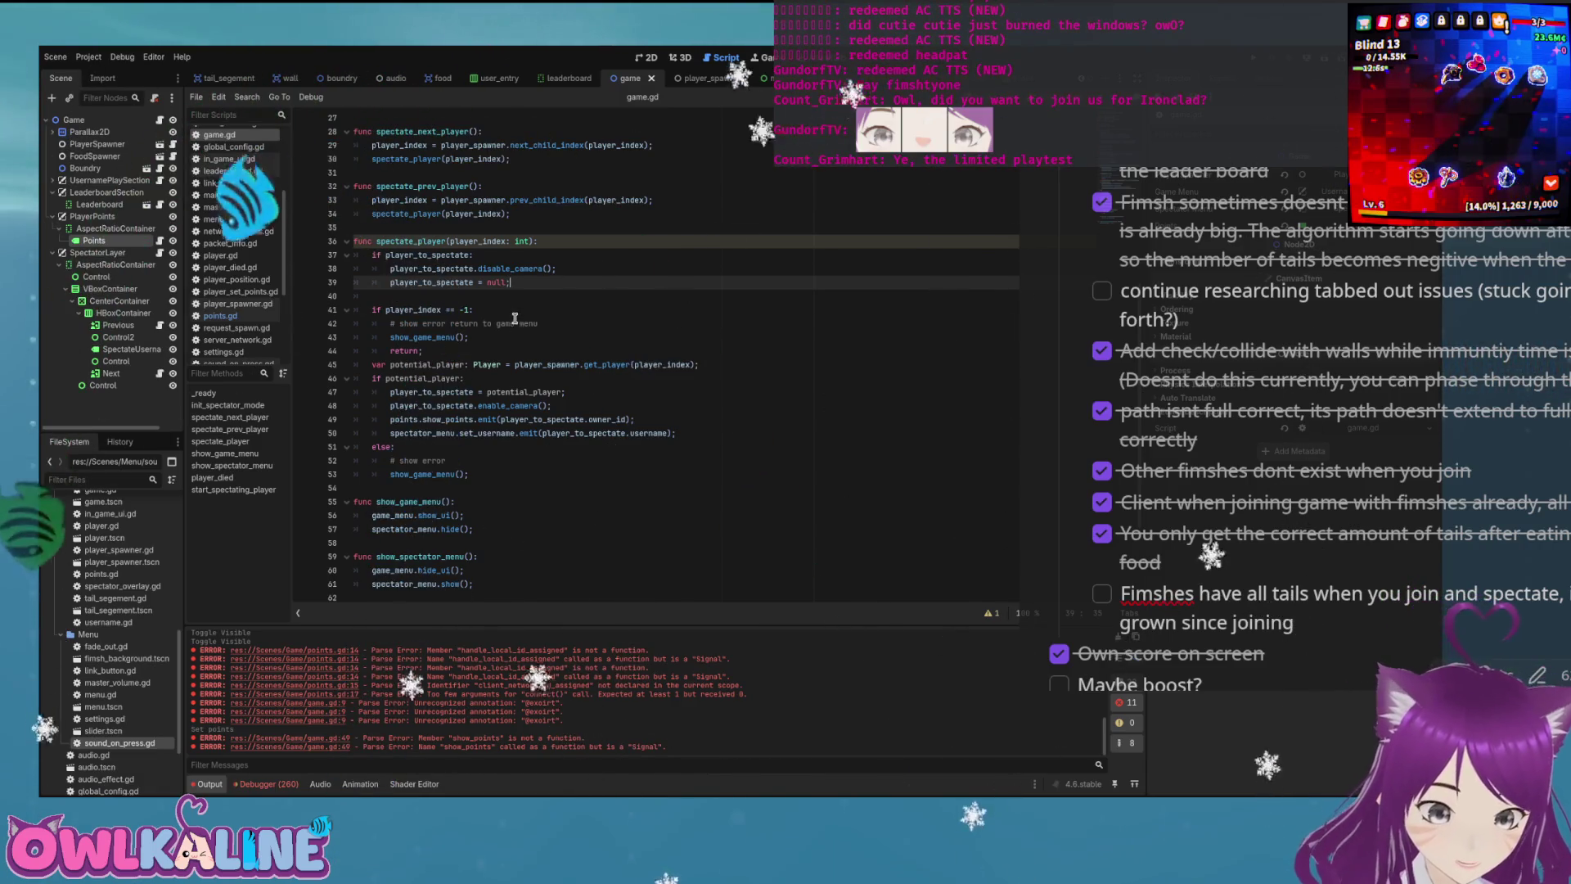
# - Review the show_points and set_username emit lines around line 49 of game.gd
pyautogui.scroll(-2, 514, 317)
pyautogui.press('Down')
pyautogui.press('Down')
pyautogui.press('Down')
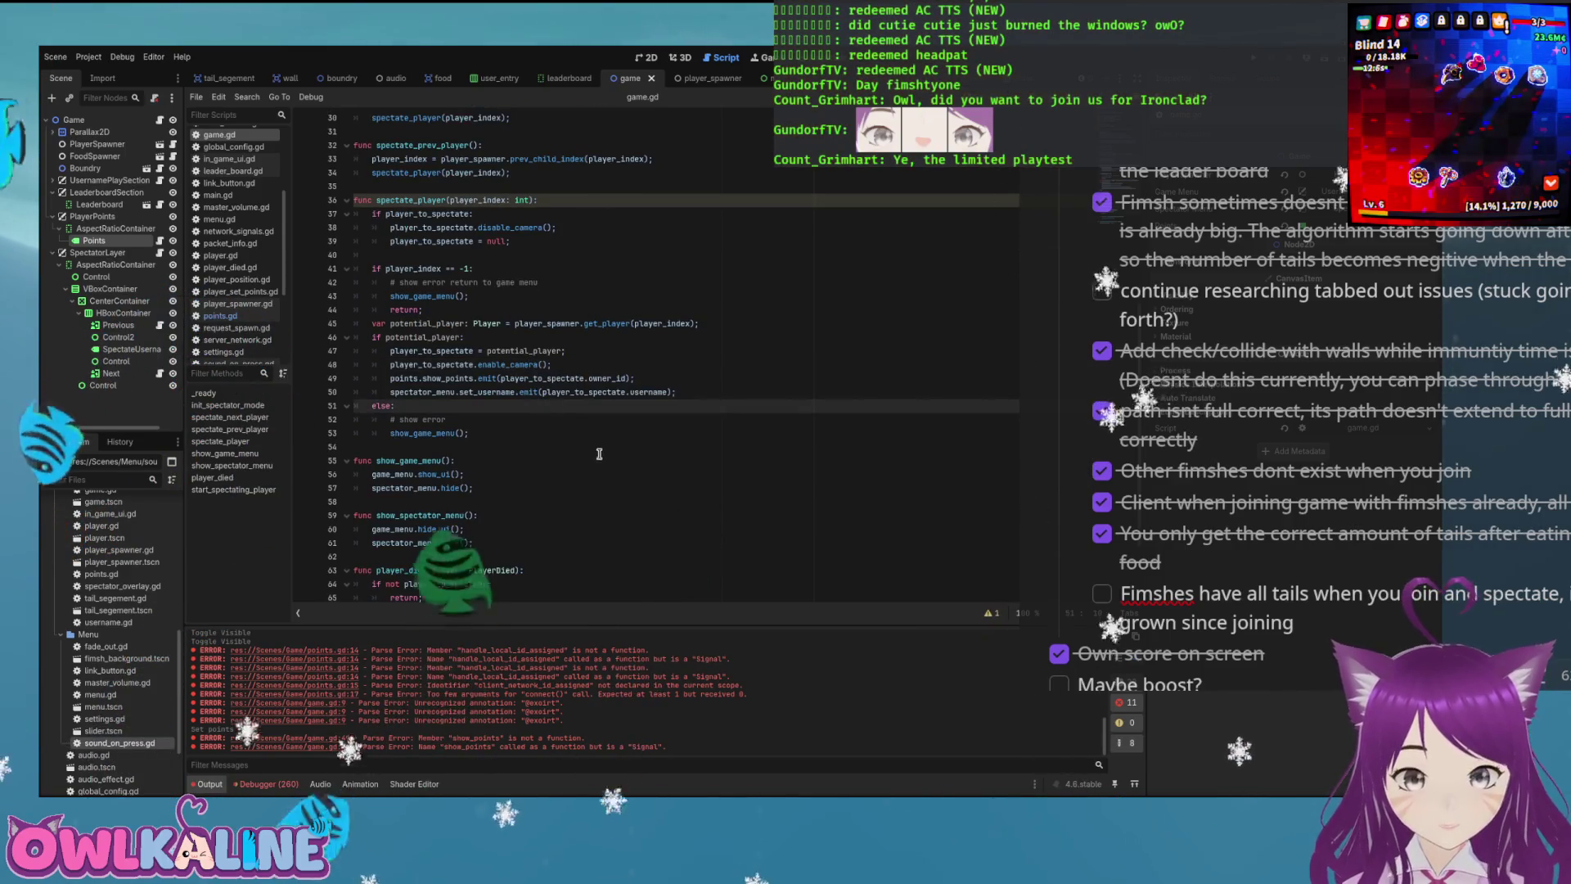
pyautogui.press('Up')
pyautogui.press('Up')
pyautogui.press('Up')
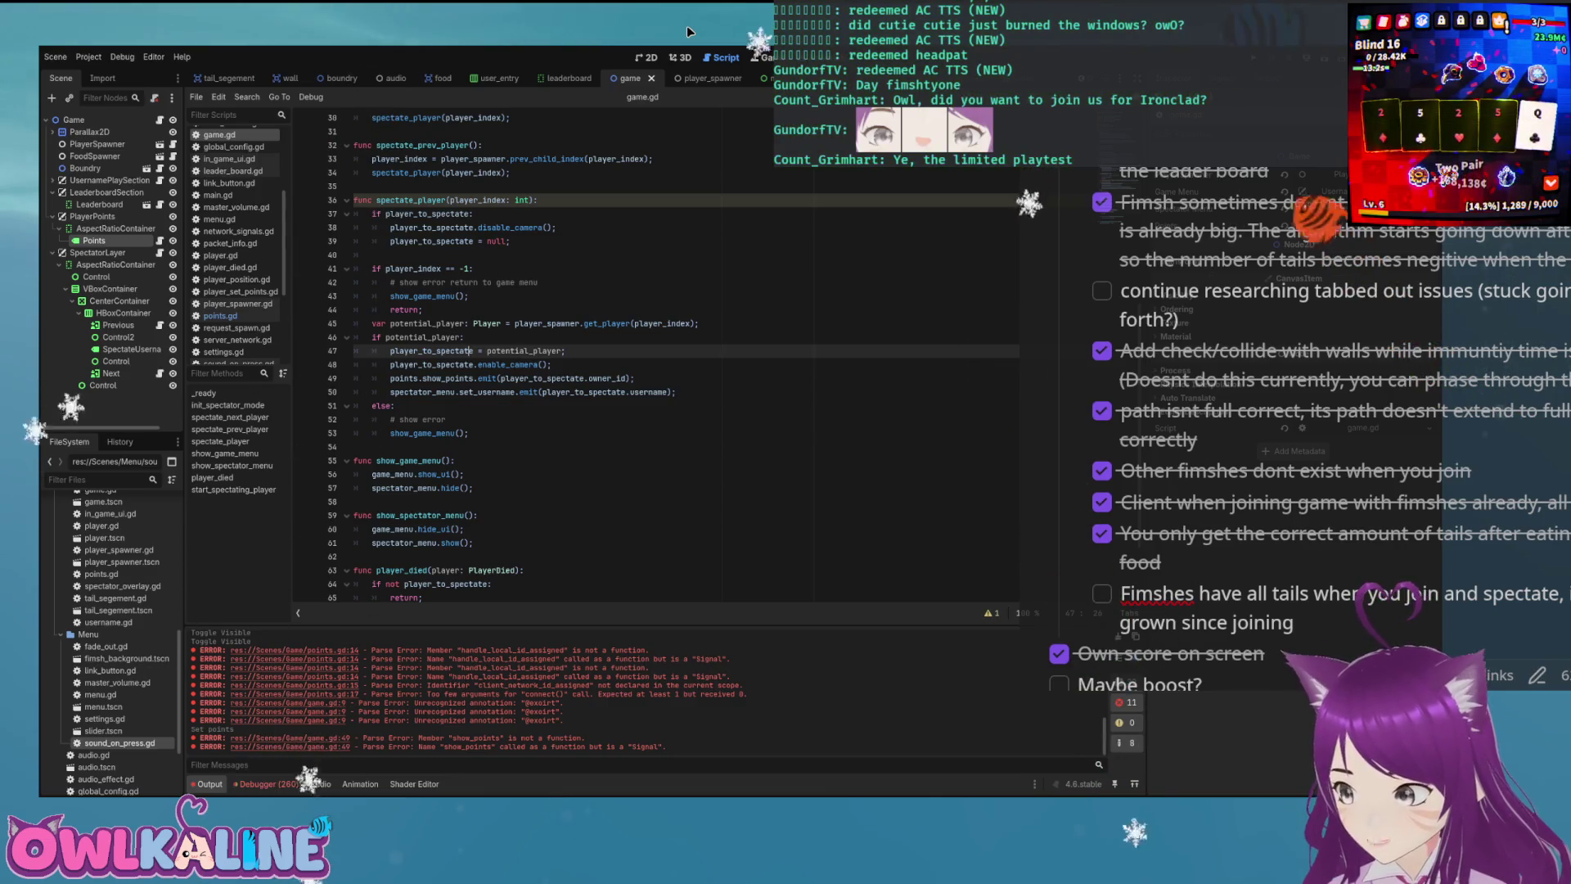
pyautogui.press('Down')
pyautogui.press('Down')
pyautogui.press('Down')
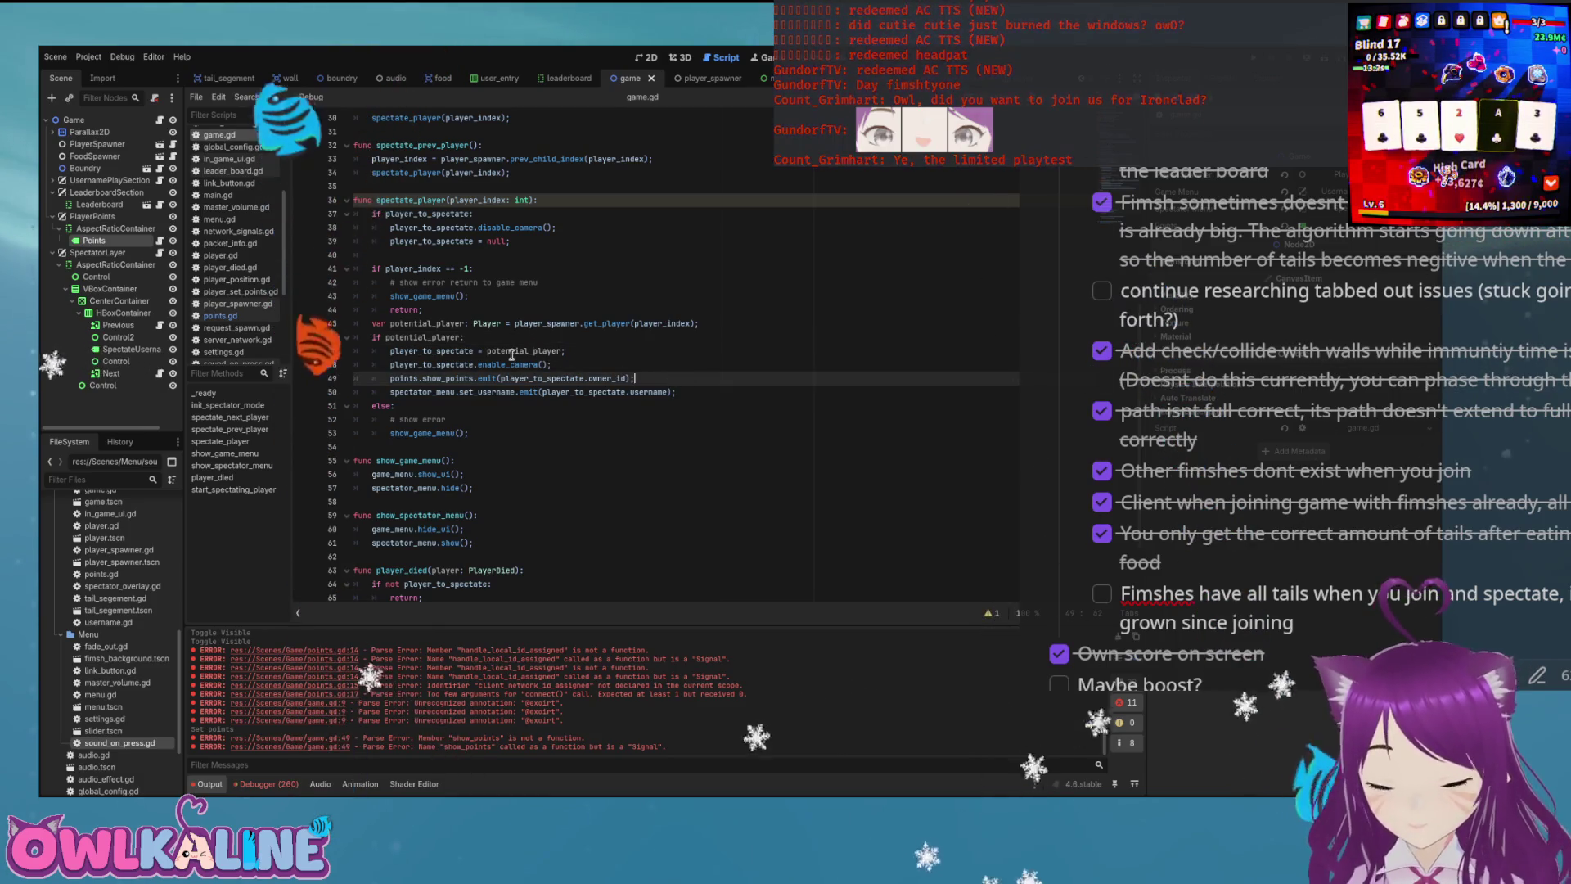
pyautogui.click(525, 379)
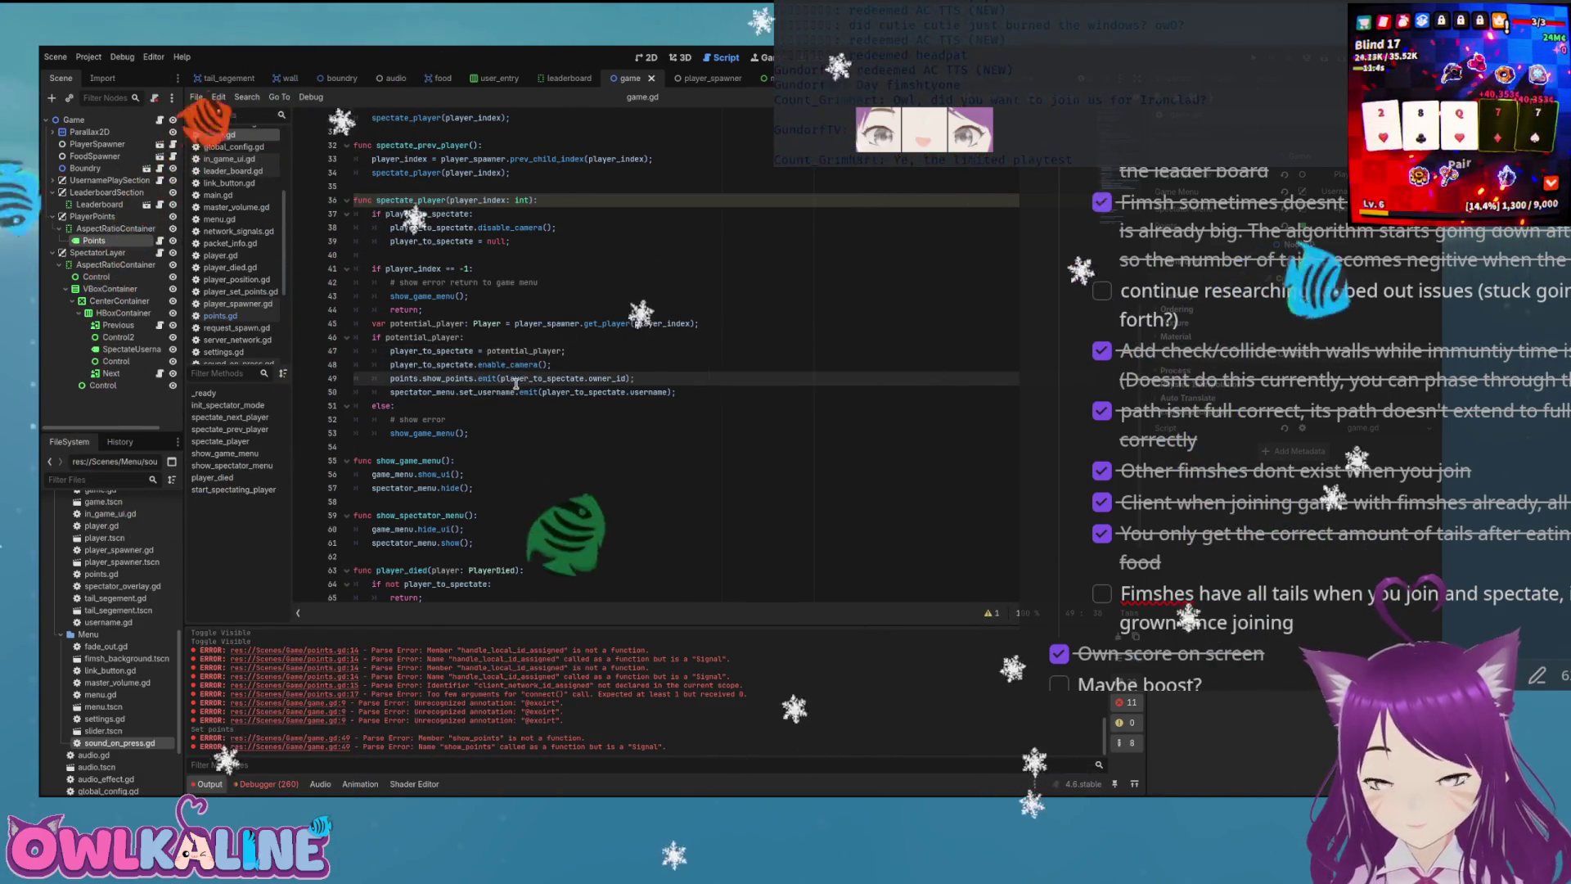
pyautogui.press('Down')
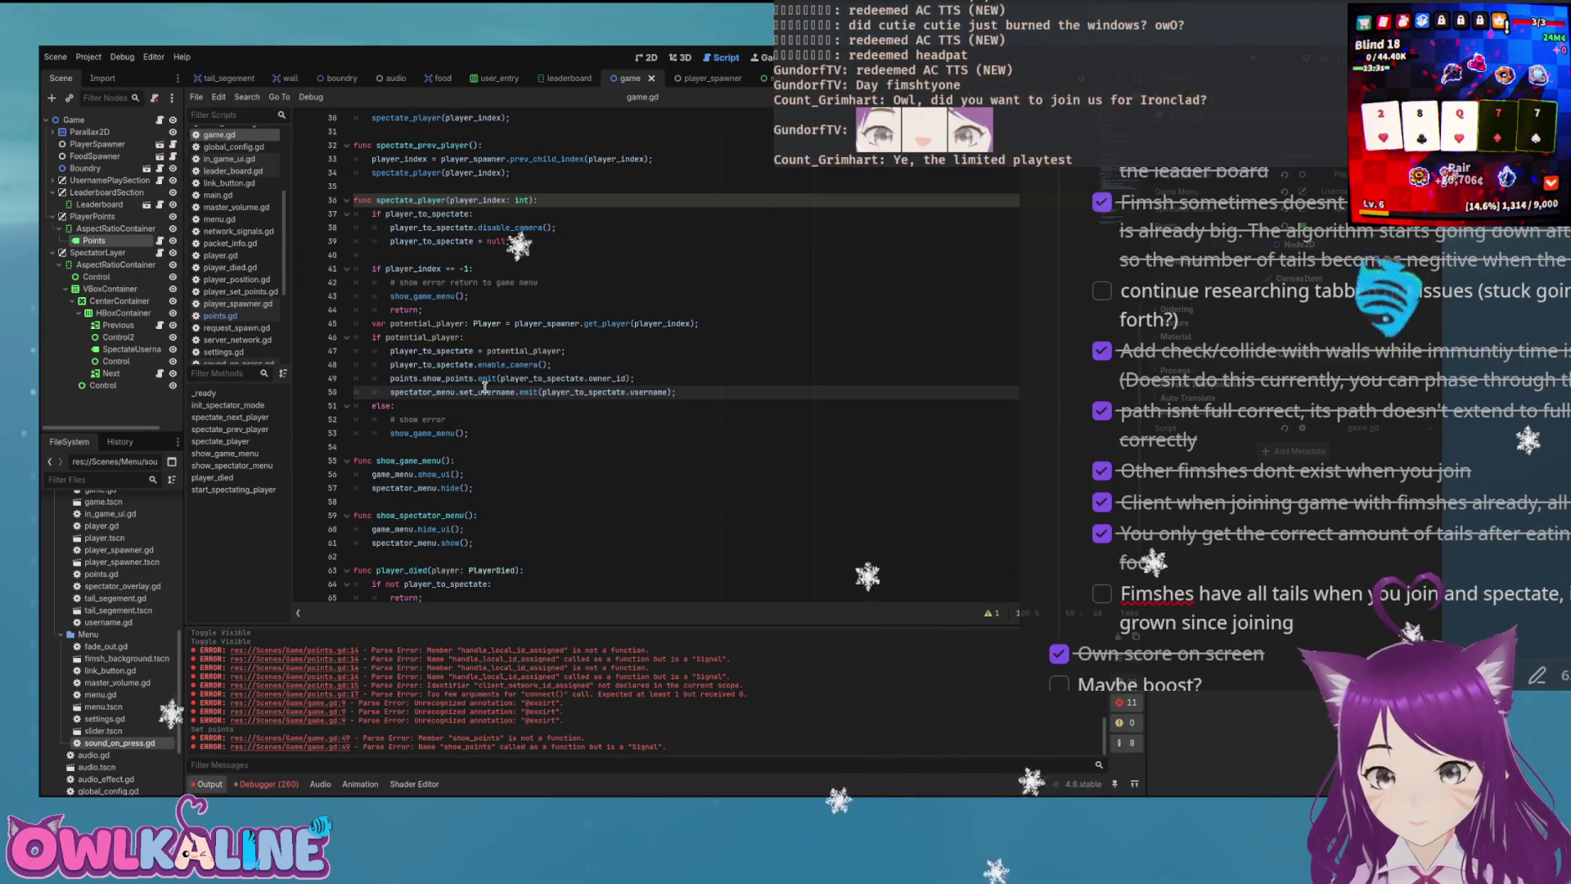
pyautogui.press('Right')
pyautogui.press('Right')
pyautogui.hotkey('ctrl', 'shift', 'Right')
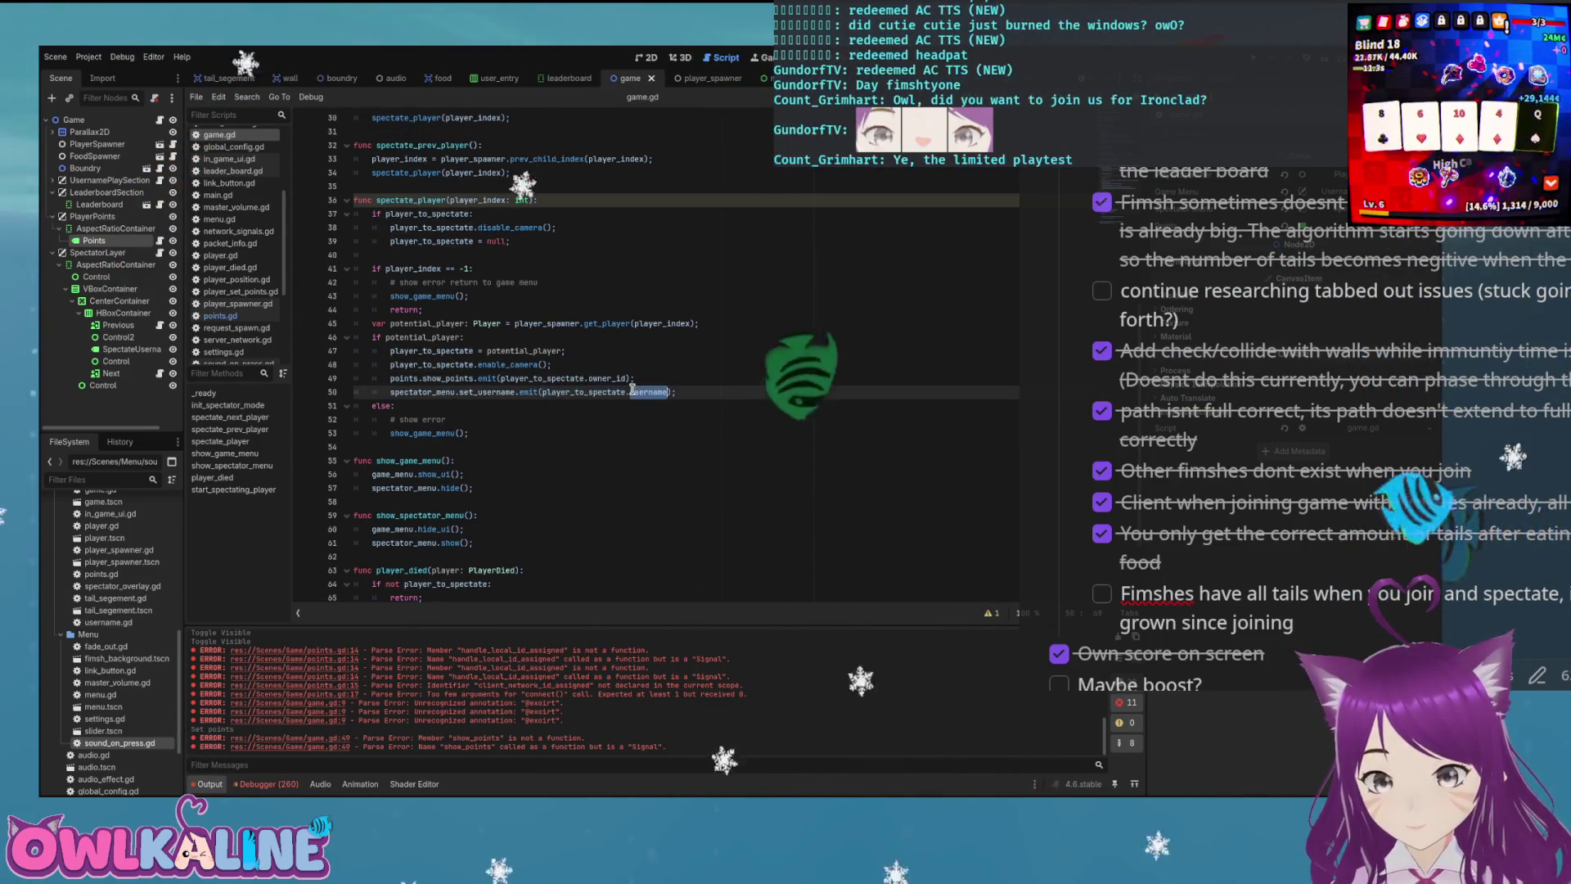
pyautogui.doubleClick(590, 380)
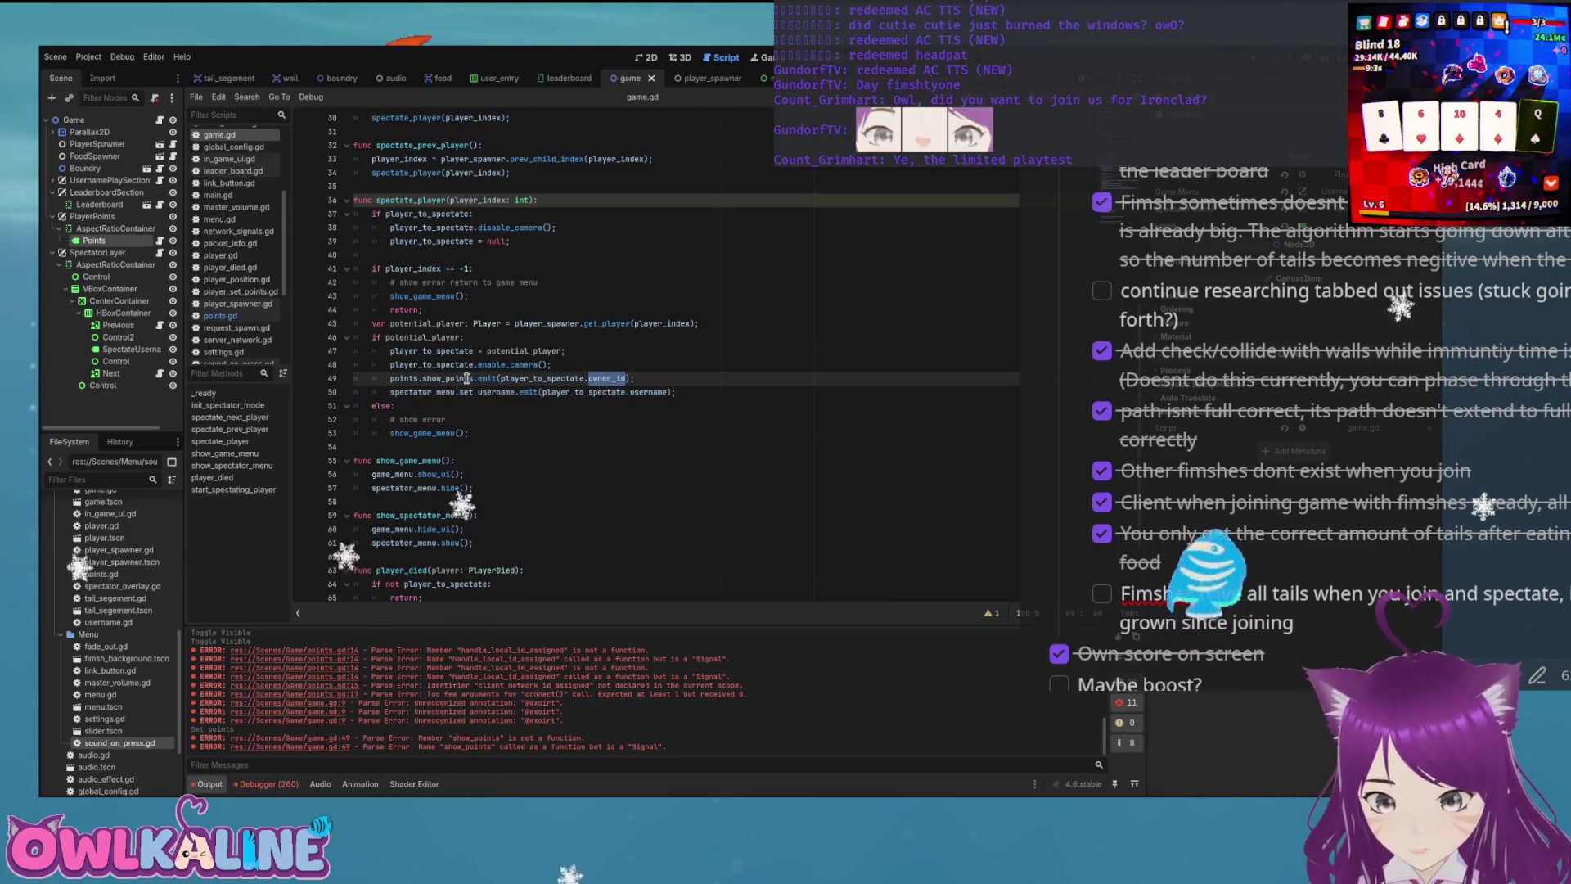
pyautogui.moveTo(670, 378); pyautogui.dragTo(402, 380)
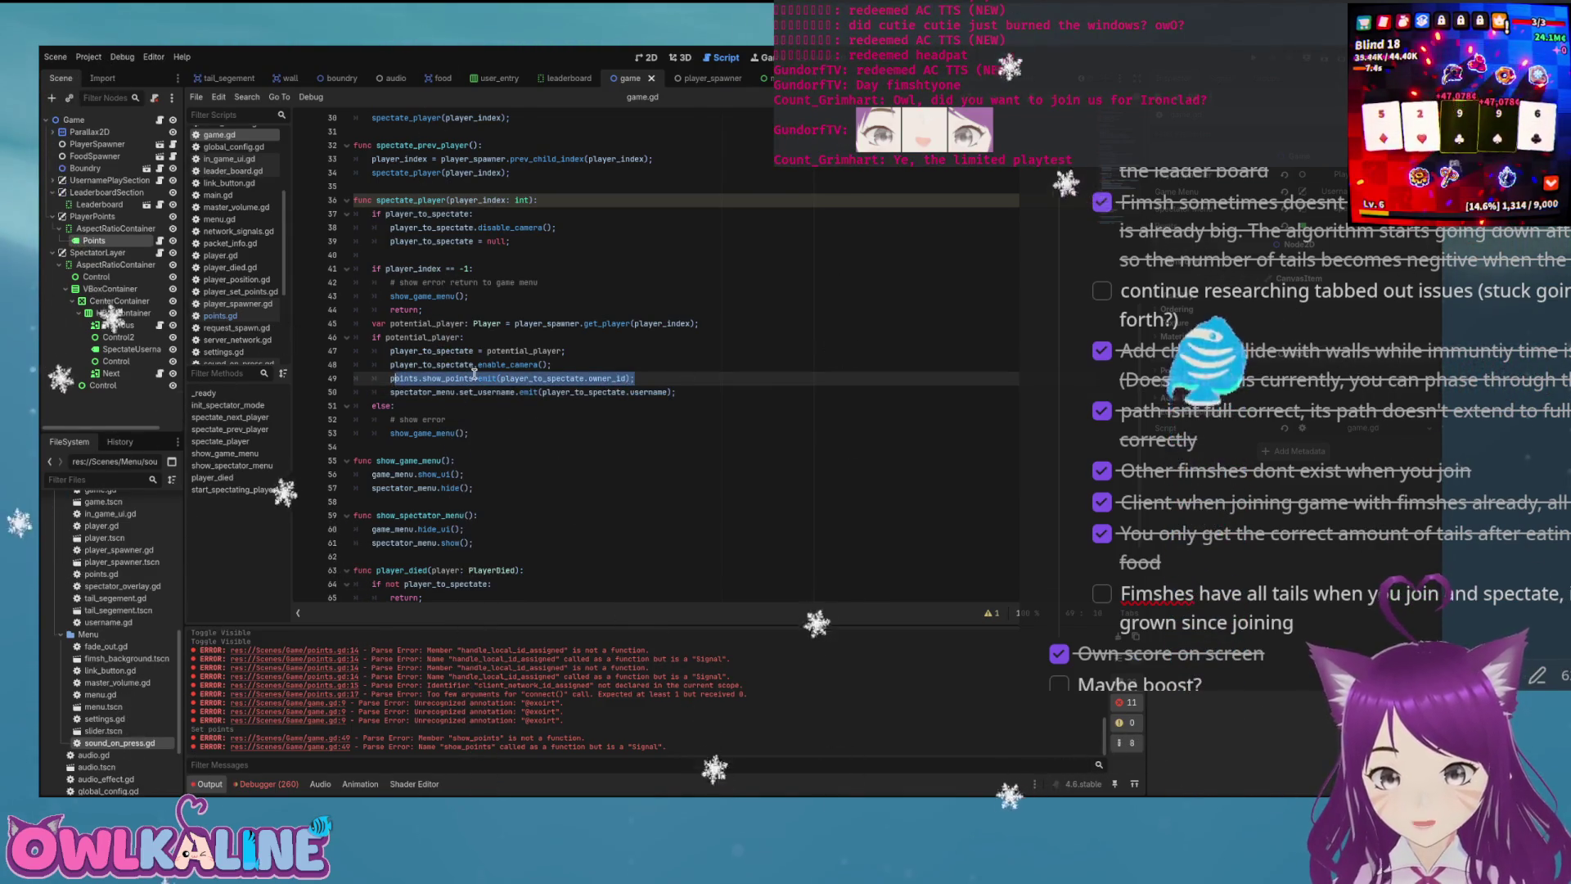
pyautogui.scroll(-1, 498, 450)
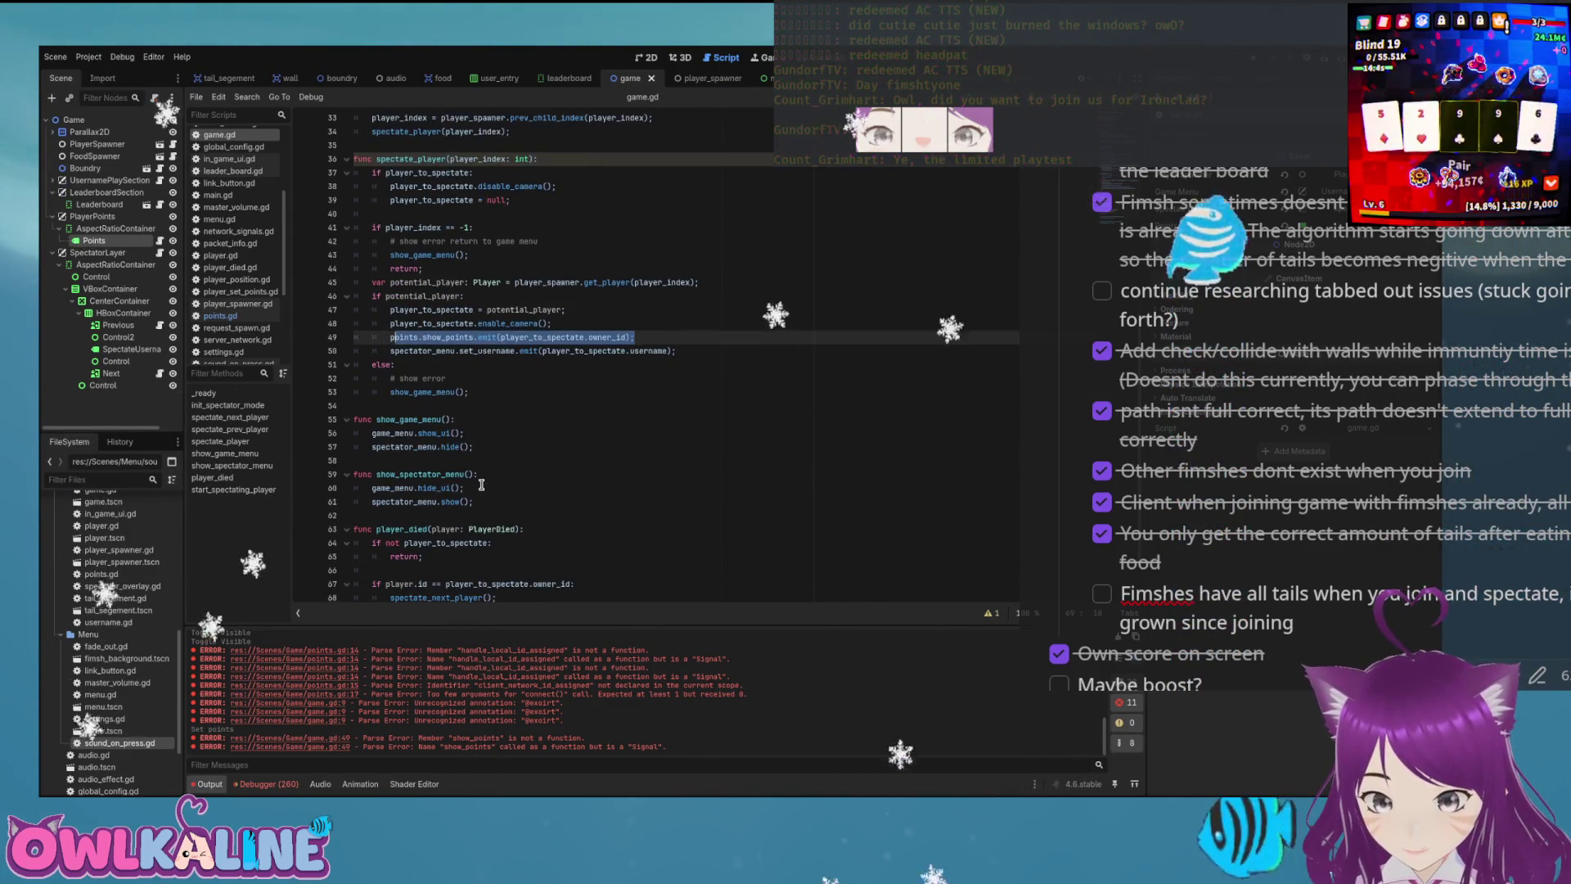
# - Add points.hide_points.emit() after spectator_menu.hide() in show_game_menu and save game.gd
pyautogui.click(418, 419)
pyautogui.click(511, 448)
pyautogui.press('Return')
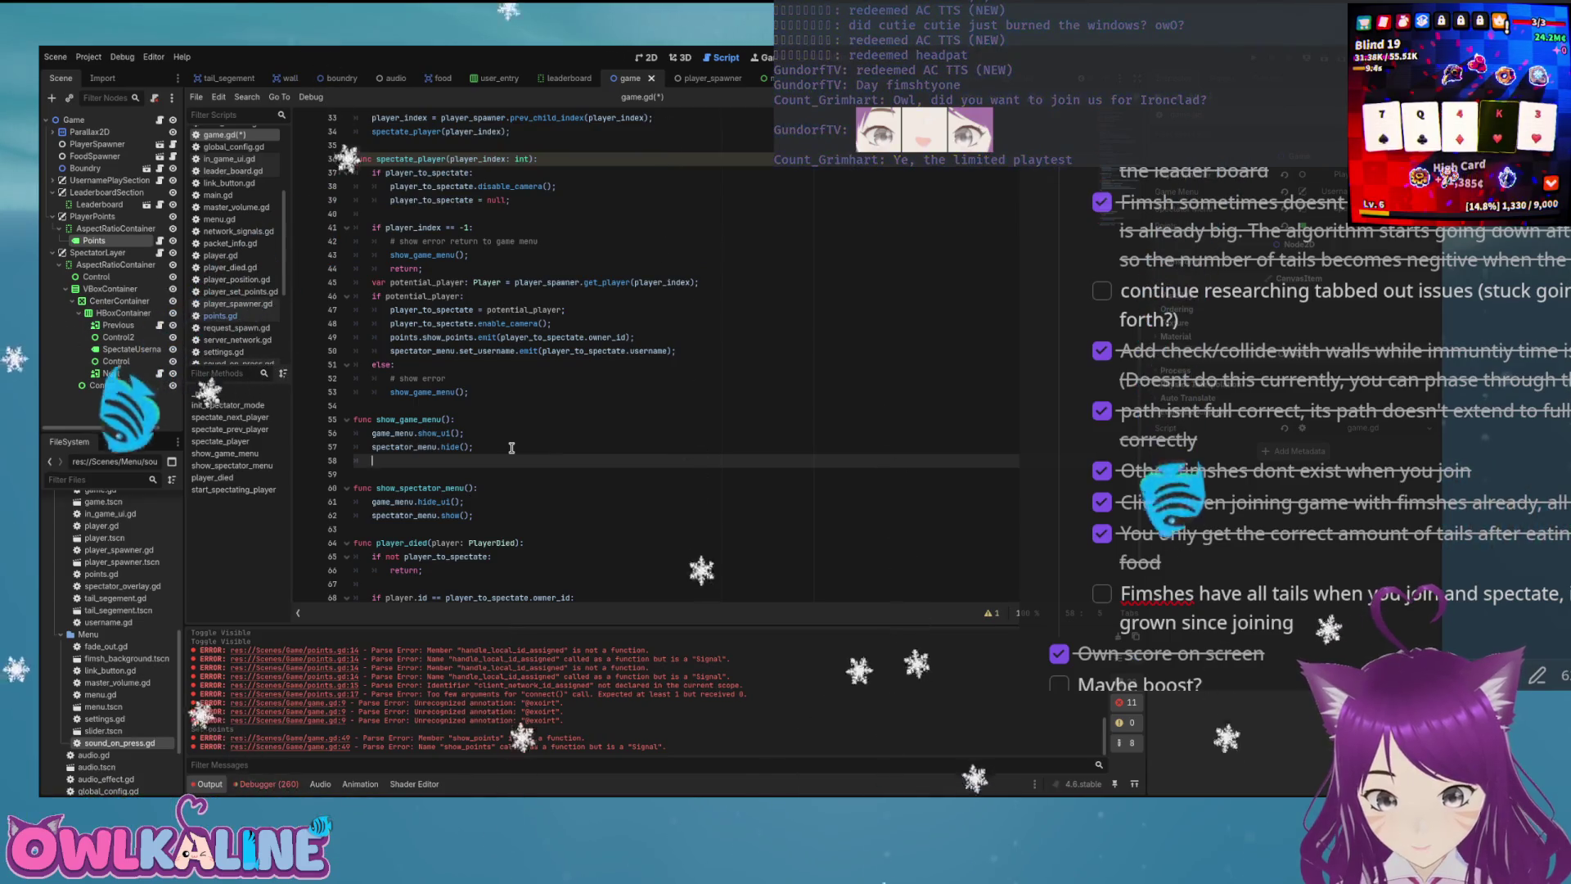
pyautogui.write('s')
pyautogui.press('BackSpace')
pyautogui.write('points.h')
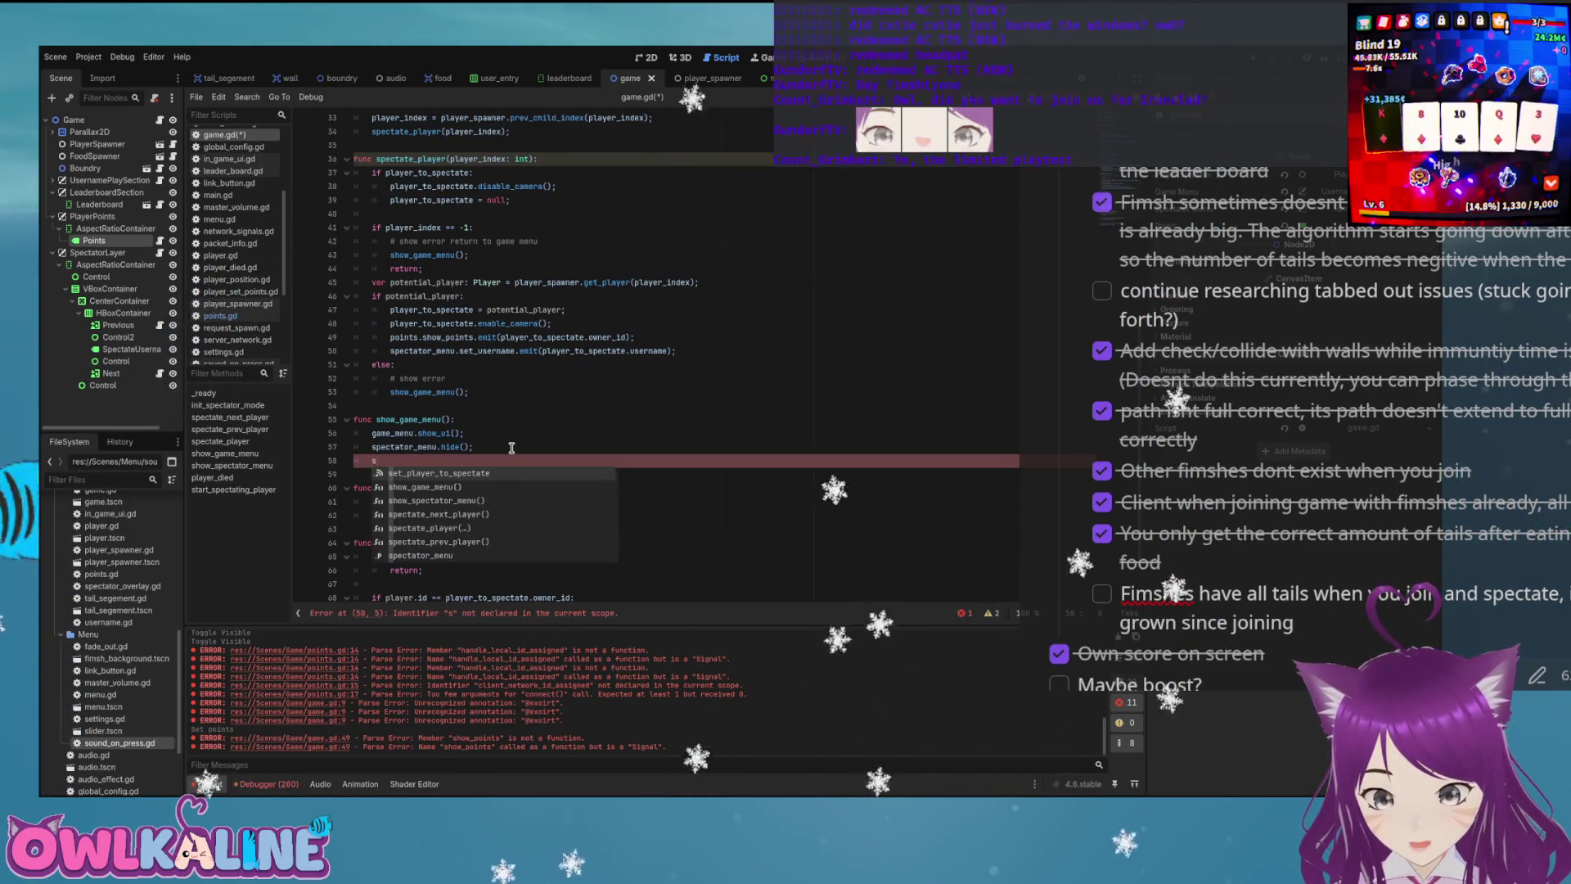
pyautogui.press('Return')
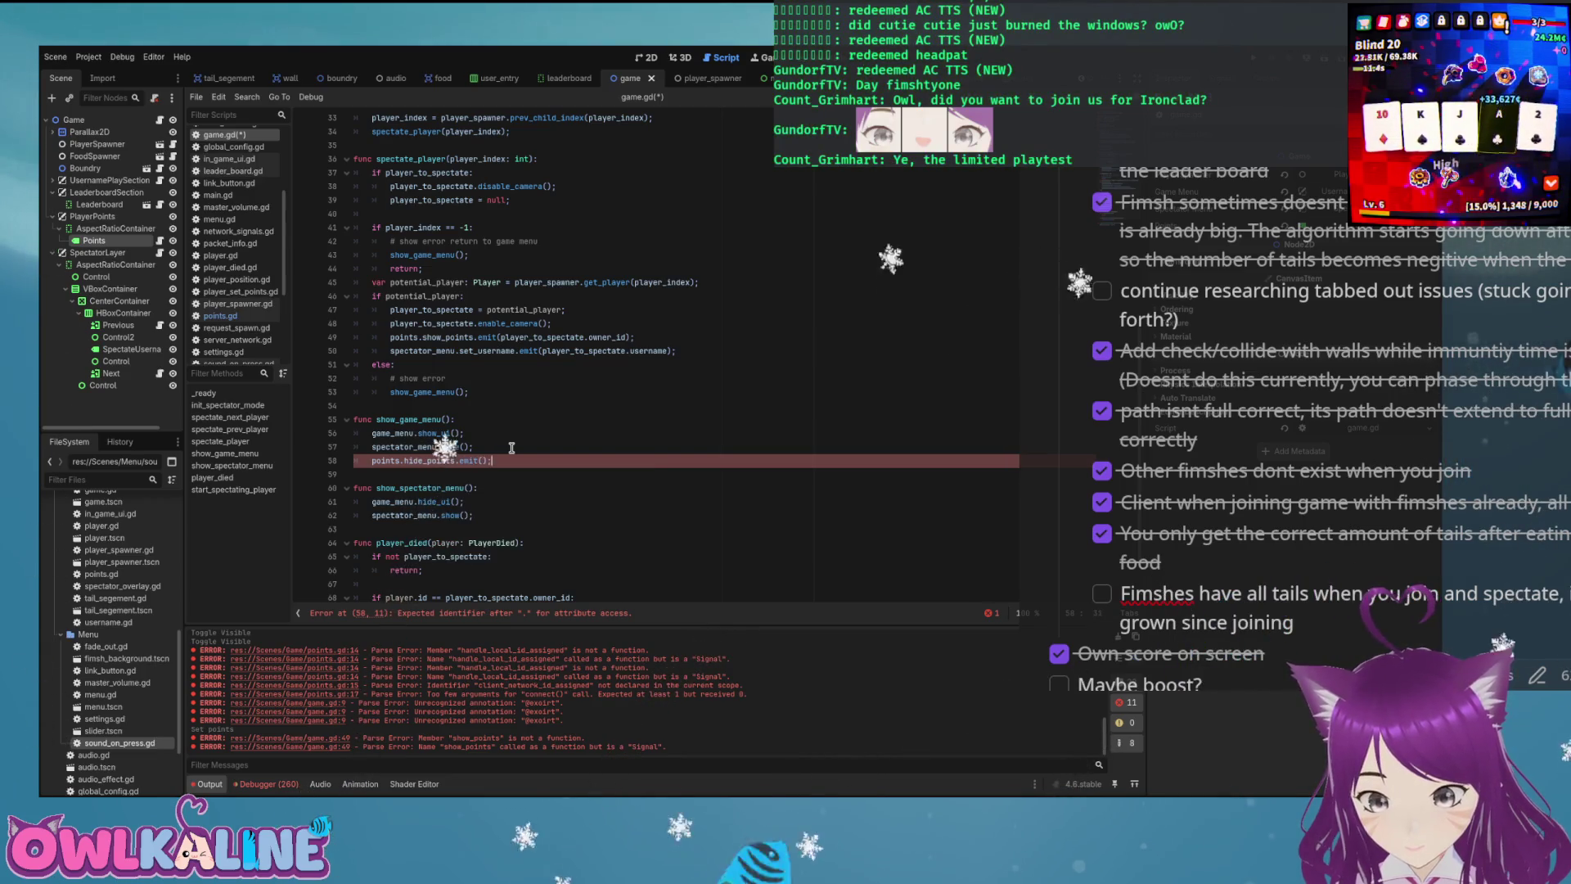
pyautogui.hotkey('ctrl', 's')
# - Check the new hide_points line, then open points.gd and select its two signal declarations
pyautogui.click(499, 444)
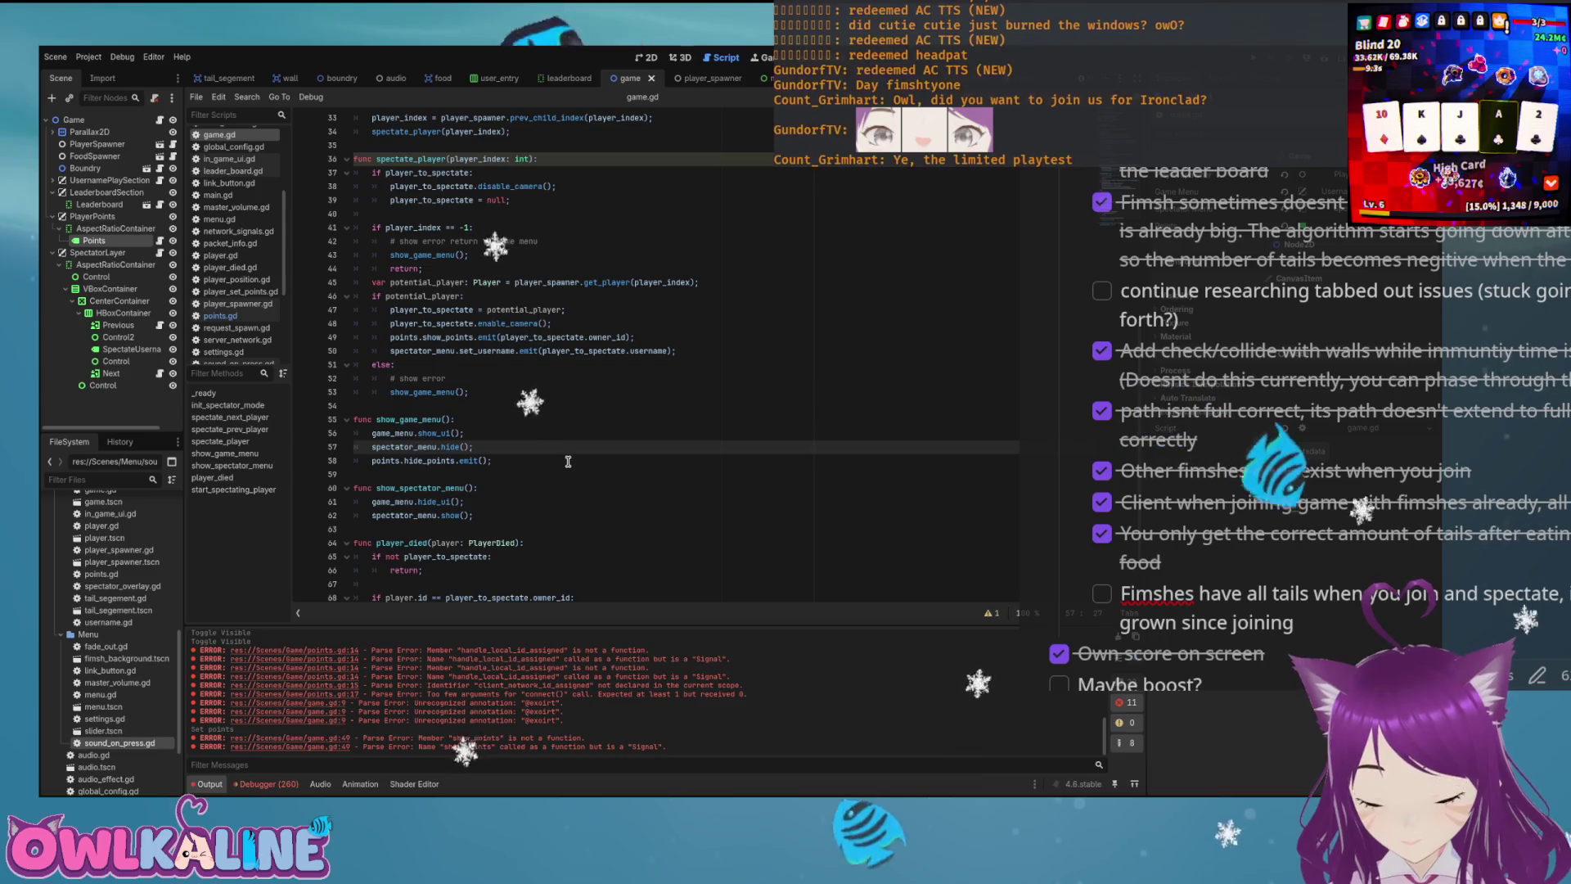
pyautogui.scroll(2, 566, 455)
pyautogui.scroll(-1, 566, 455)
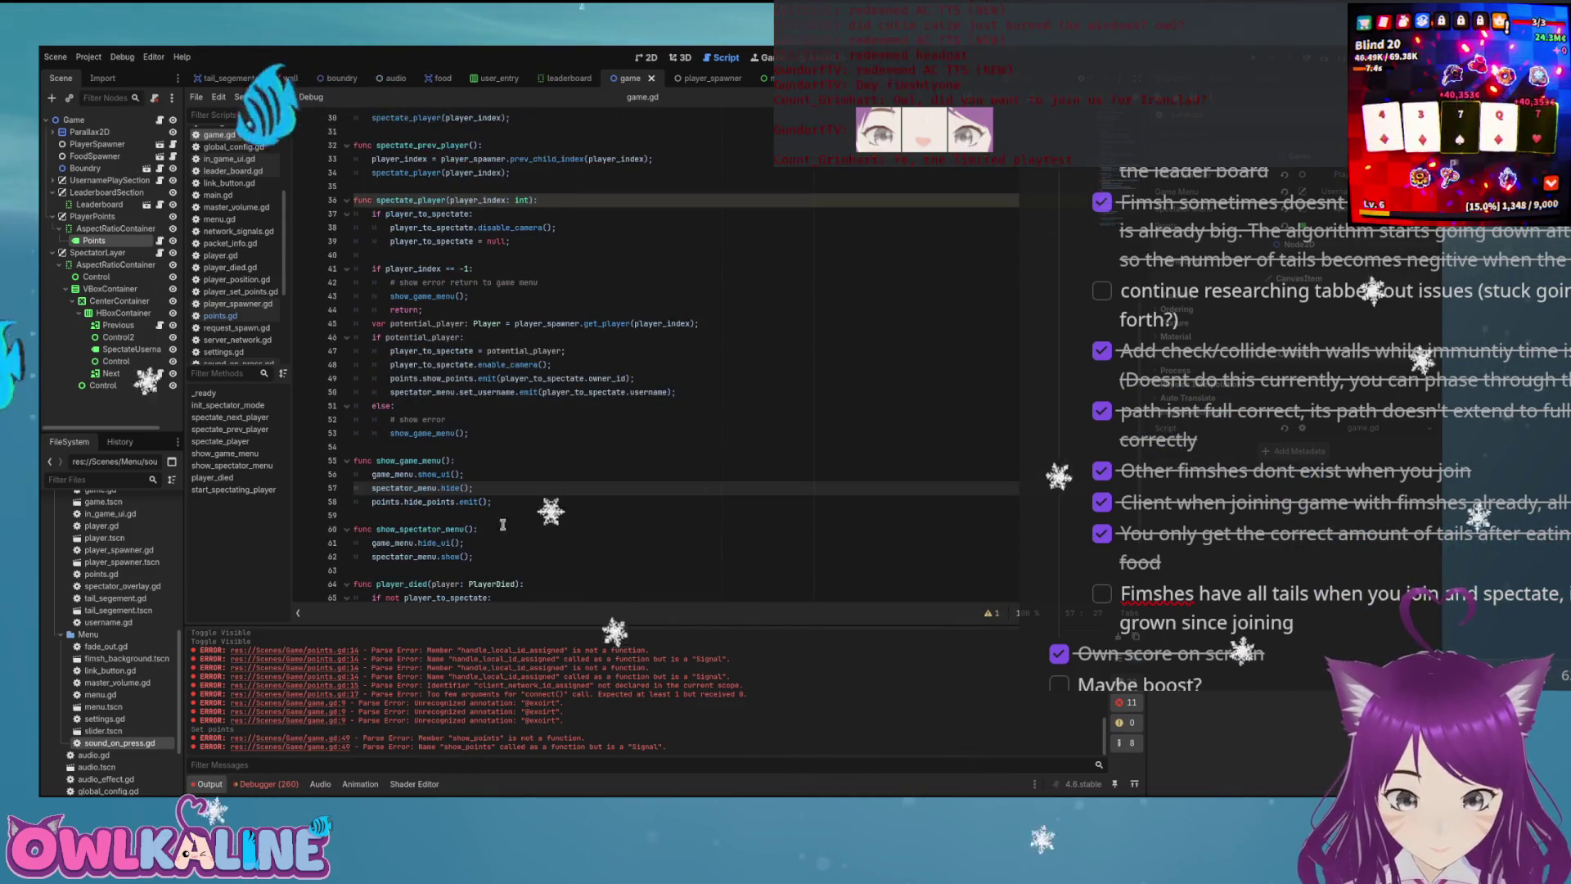
pyautogui.moveTo(404, 502); pyautogui.dragTo(479, 501)
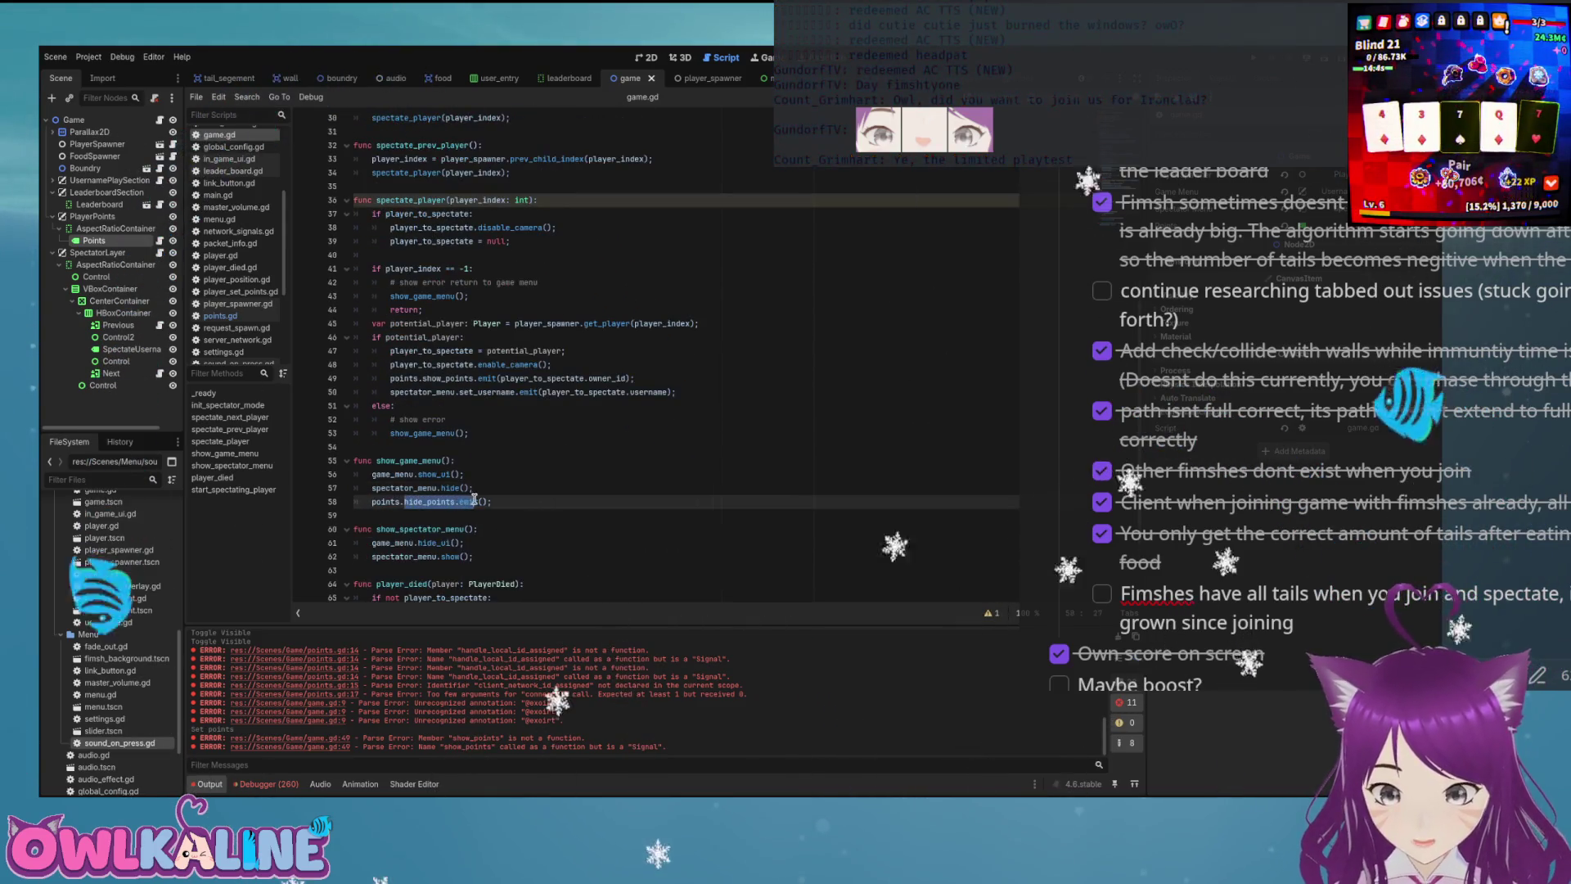
pyautogui.click(159, 242)
pyautogui.moveTo(353, 145); pyautogui.dragTo(451, 159)
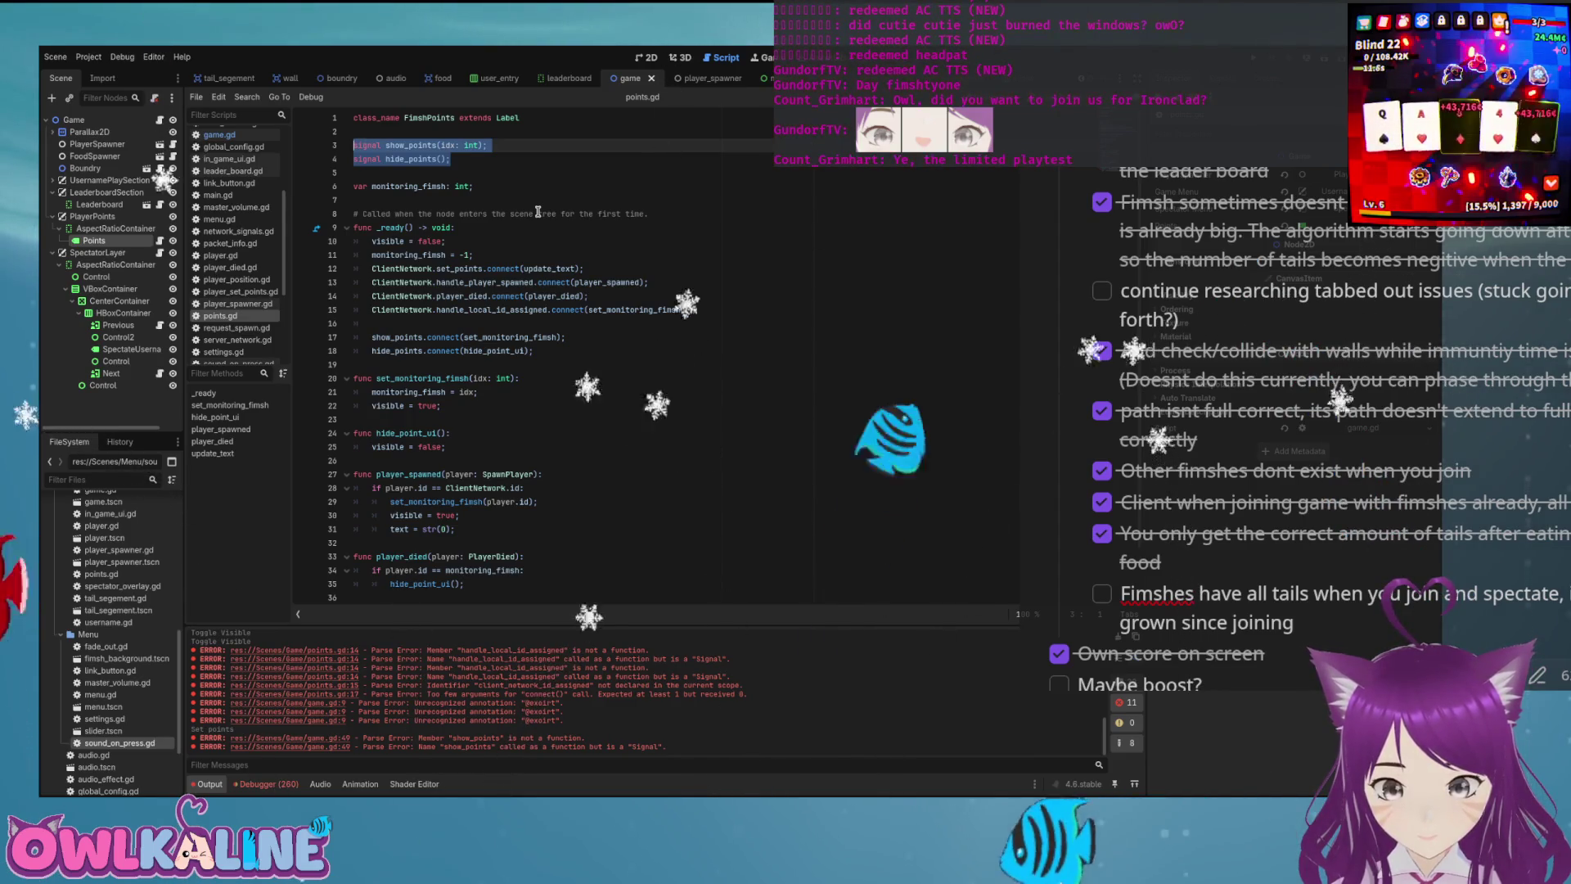
# - Delete, then restore, points.gd's show_points and hide_points signals, and run the project from game.gd
pyautogui.press('BackSpace')
pyautogui.press('BackSpace')
pyautogui.press('BackSpace')
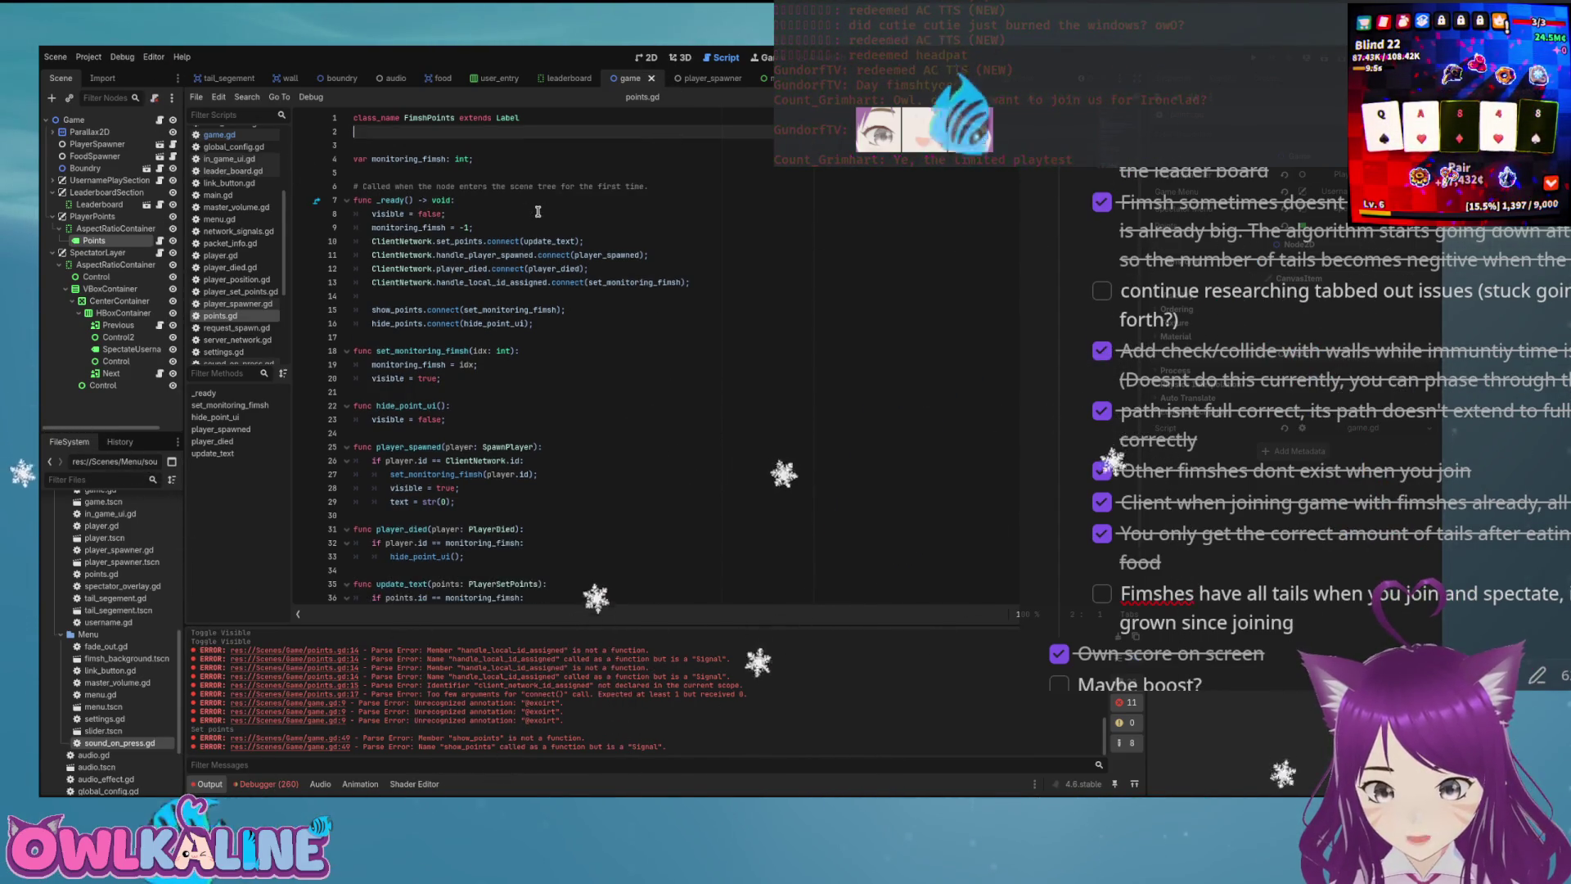
pyautogui.moveTo(536, 310); pyautogui.dragTo(332, 288)
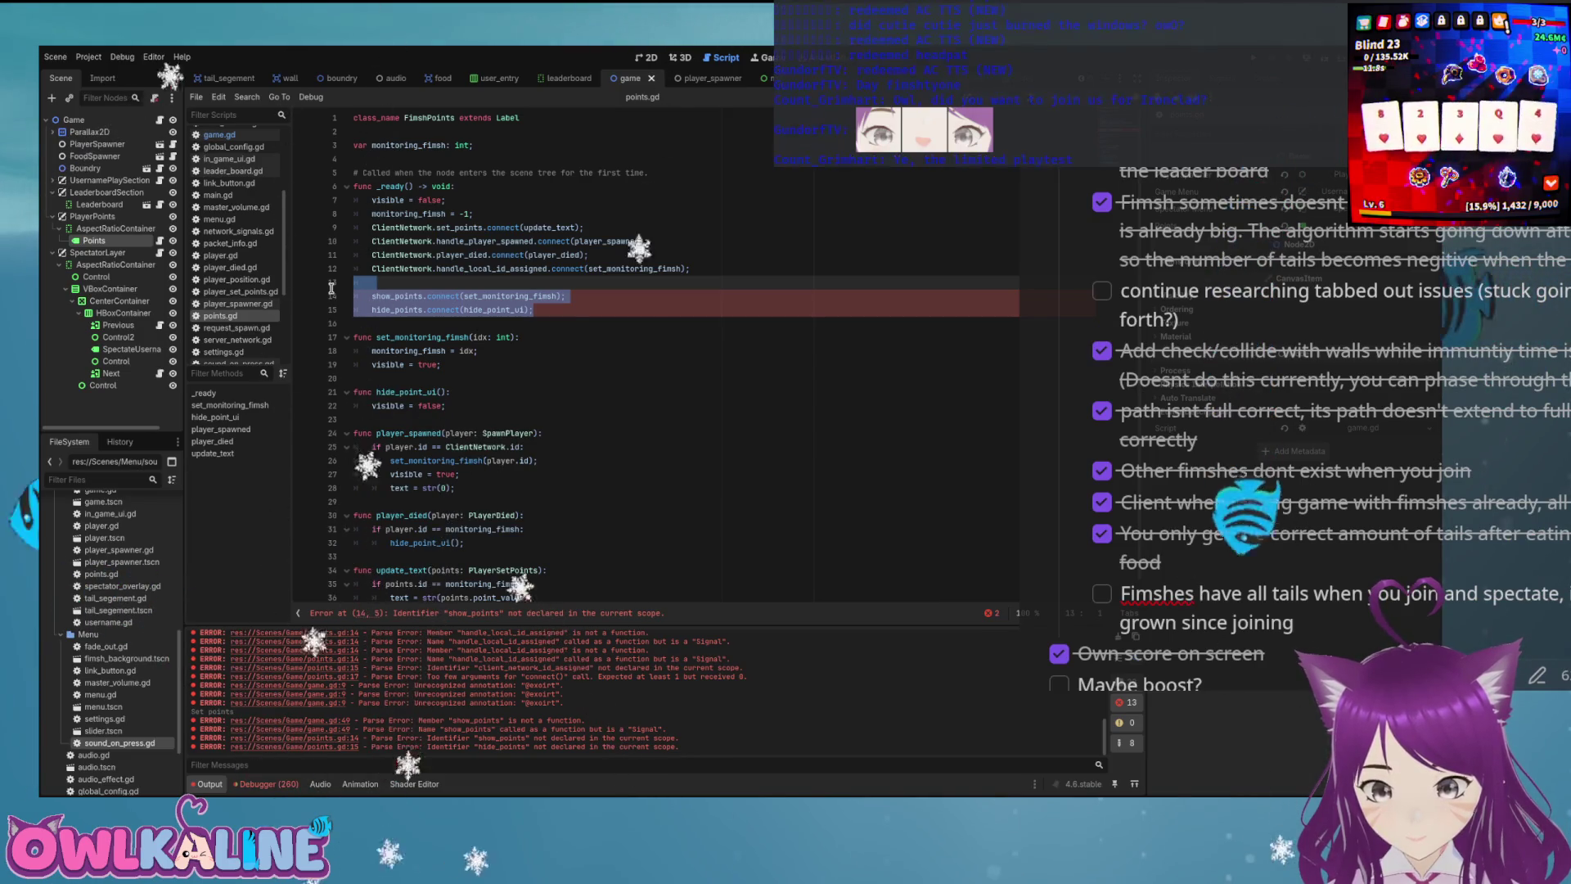
pyautogui.click(461, 293)
pyautogui.hotkey('ctrl', 'z')
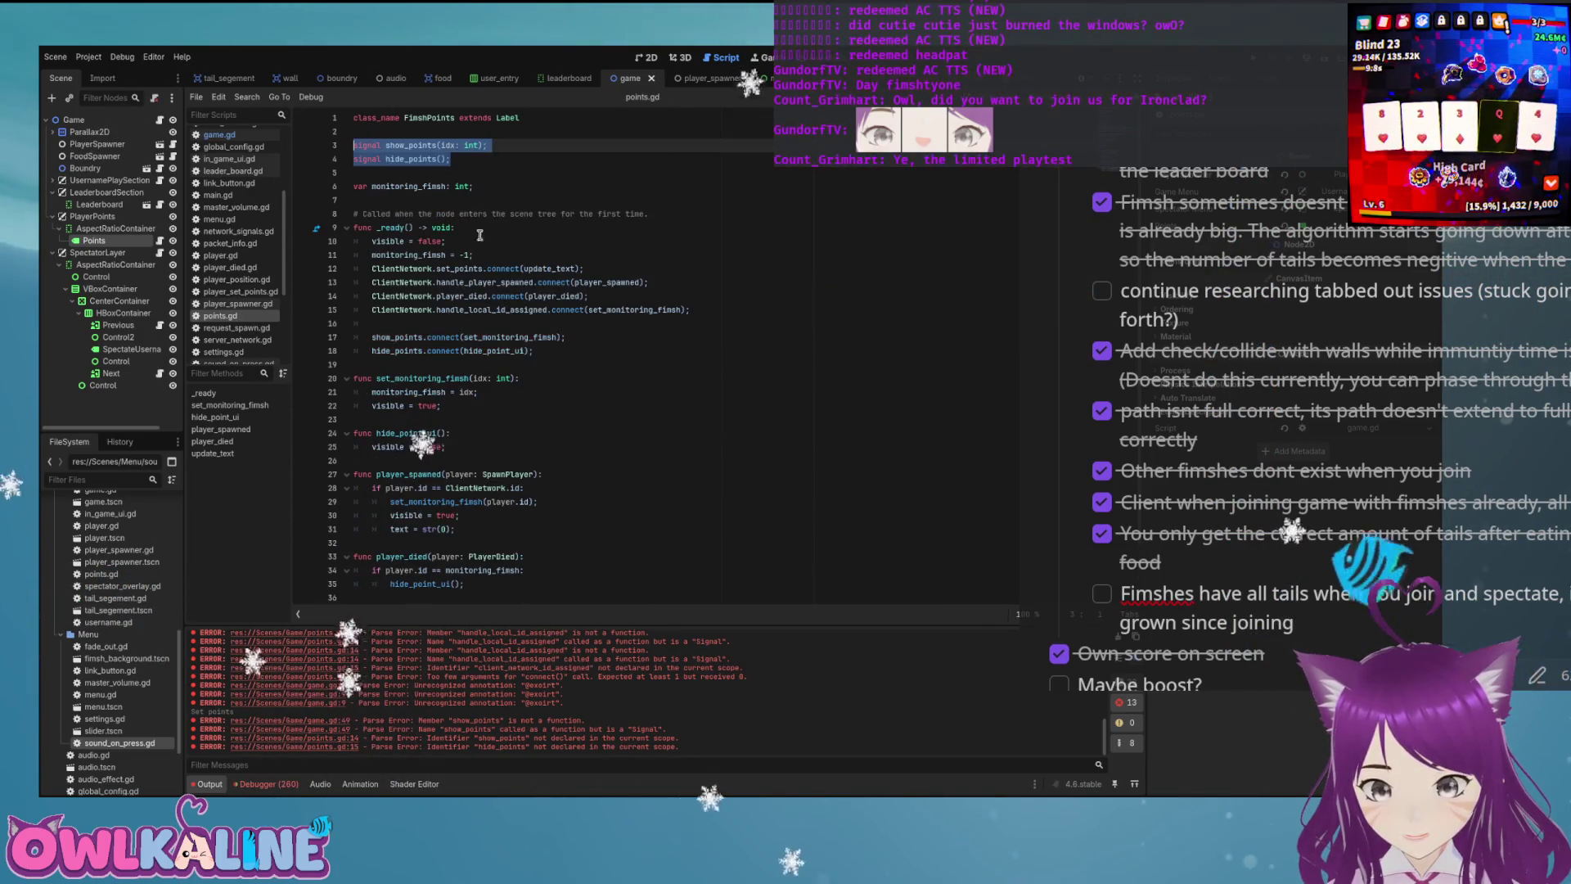
pyautogui.hotkey('ctrl', 'z')
pyautogui.click(161, 121)
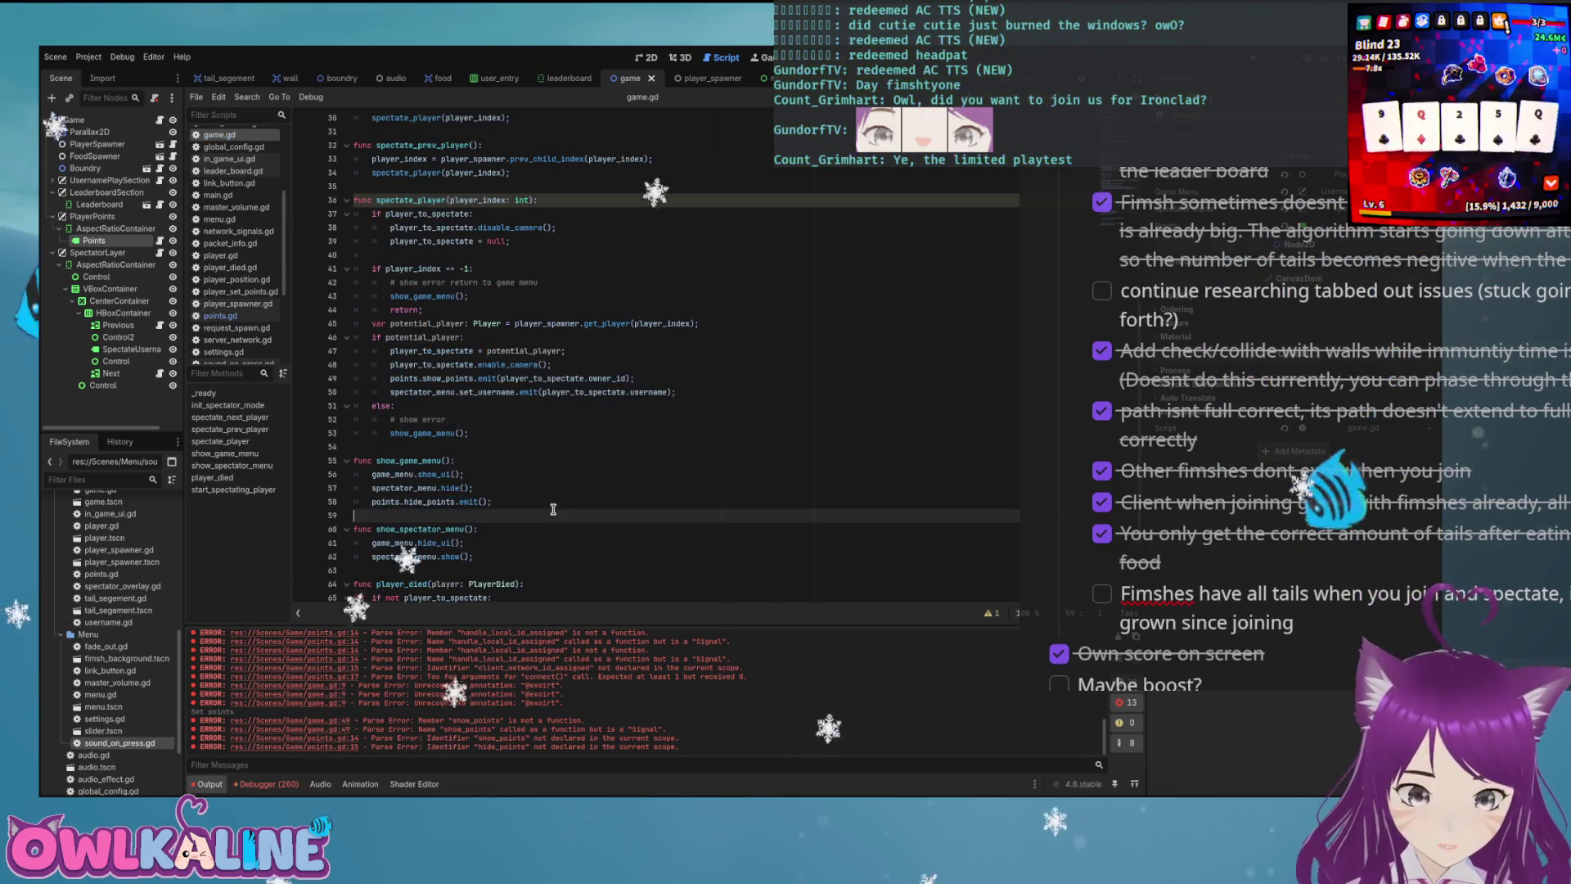
pyautogui.press('F5')
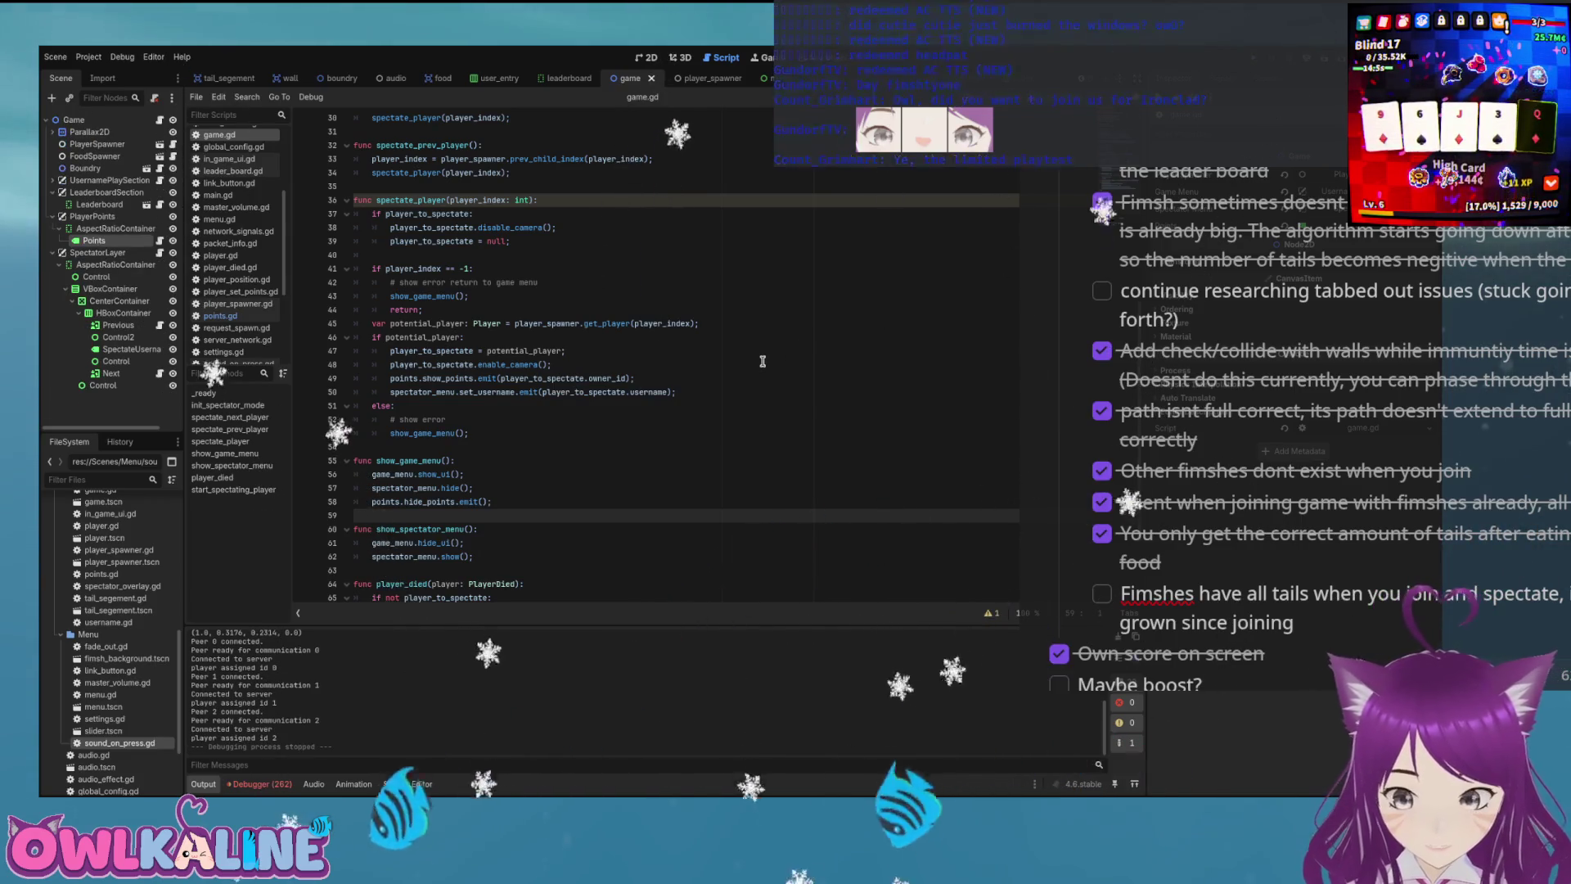
# - Scroll through game.gd's spectate code around show_game_menu() on line 43, then switch to the 2D view
pyautogui.scroll(-2, 762, 361)
pyautogui.scroll(-1, 716, 369)
pyautogui.scroll(3, 721, 422)
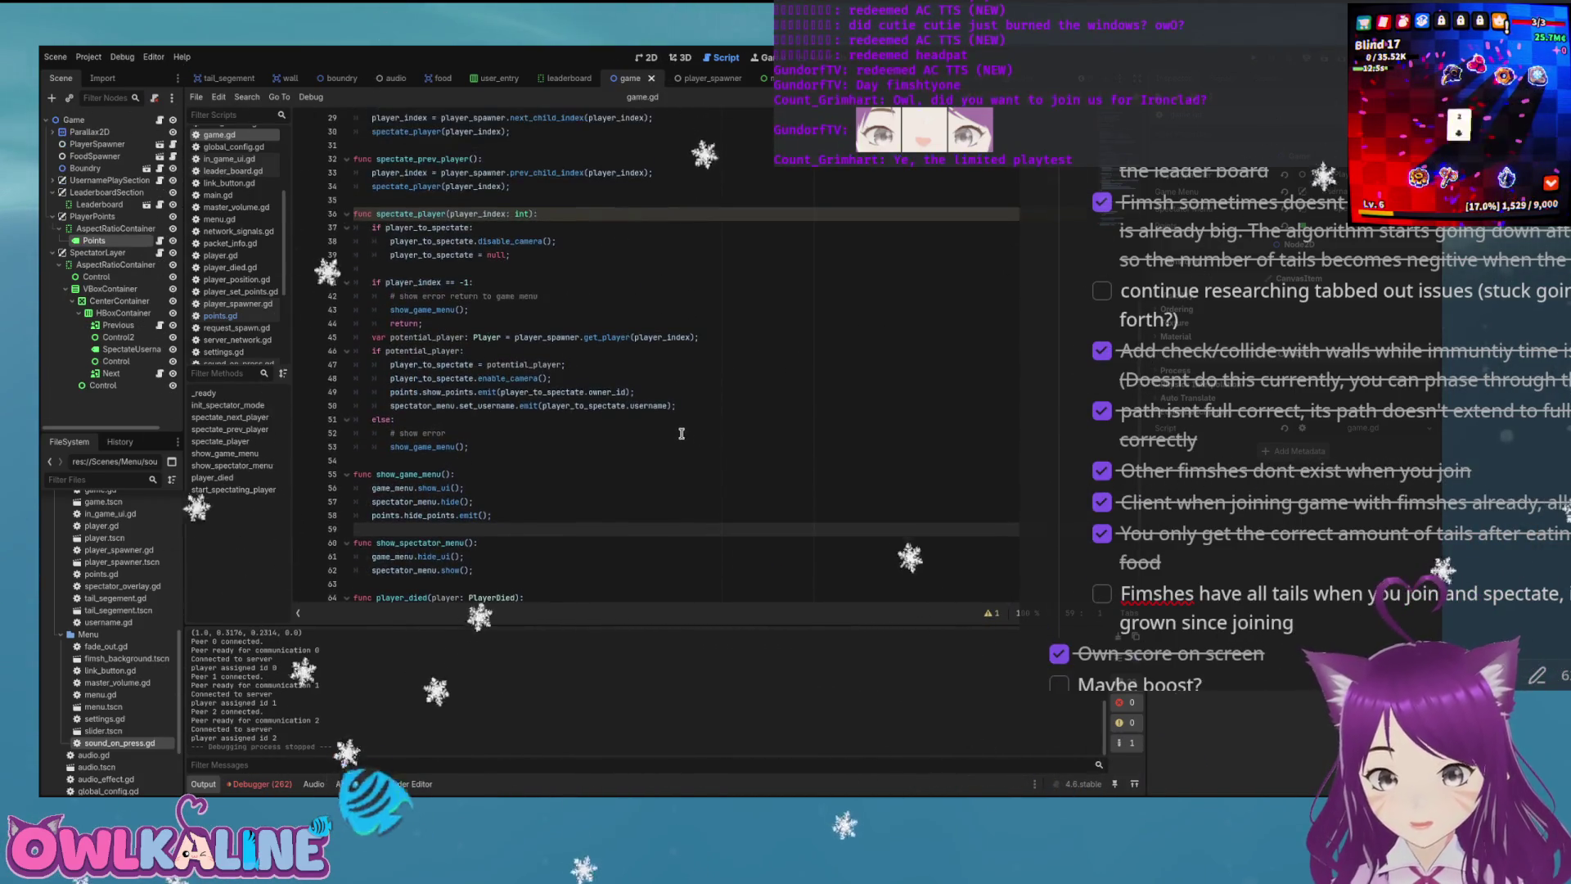
pyautogui.click(481, 309)
pyautogui.scroll(-3, 530, 352)
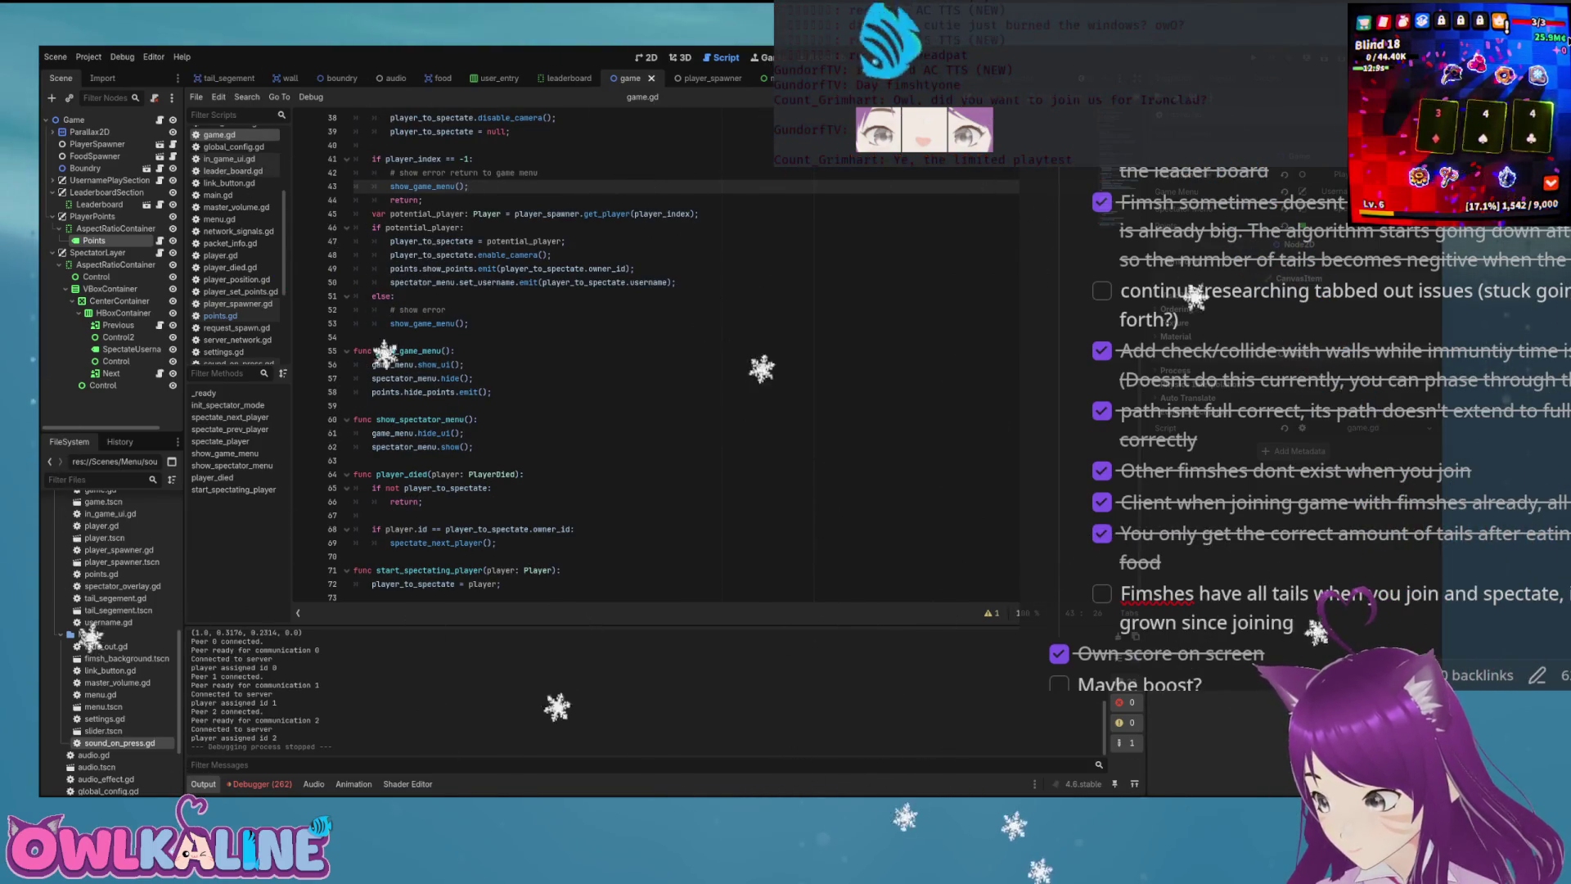
pyautogui.scroll(12, 553, 312)
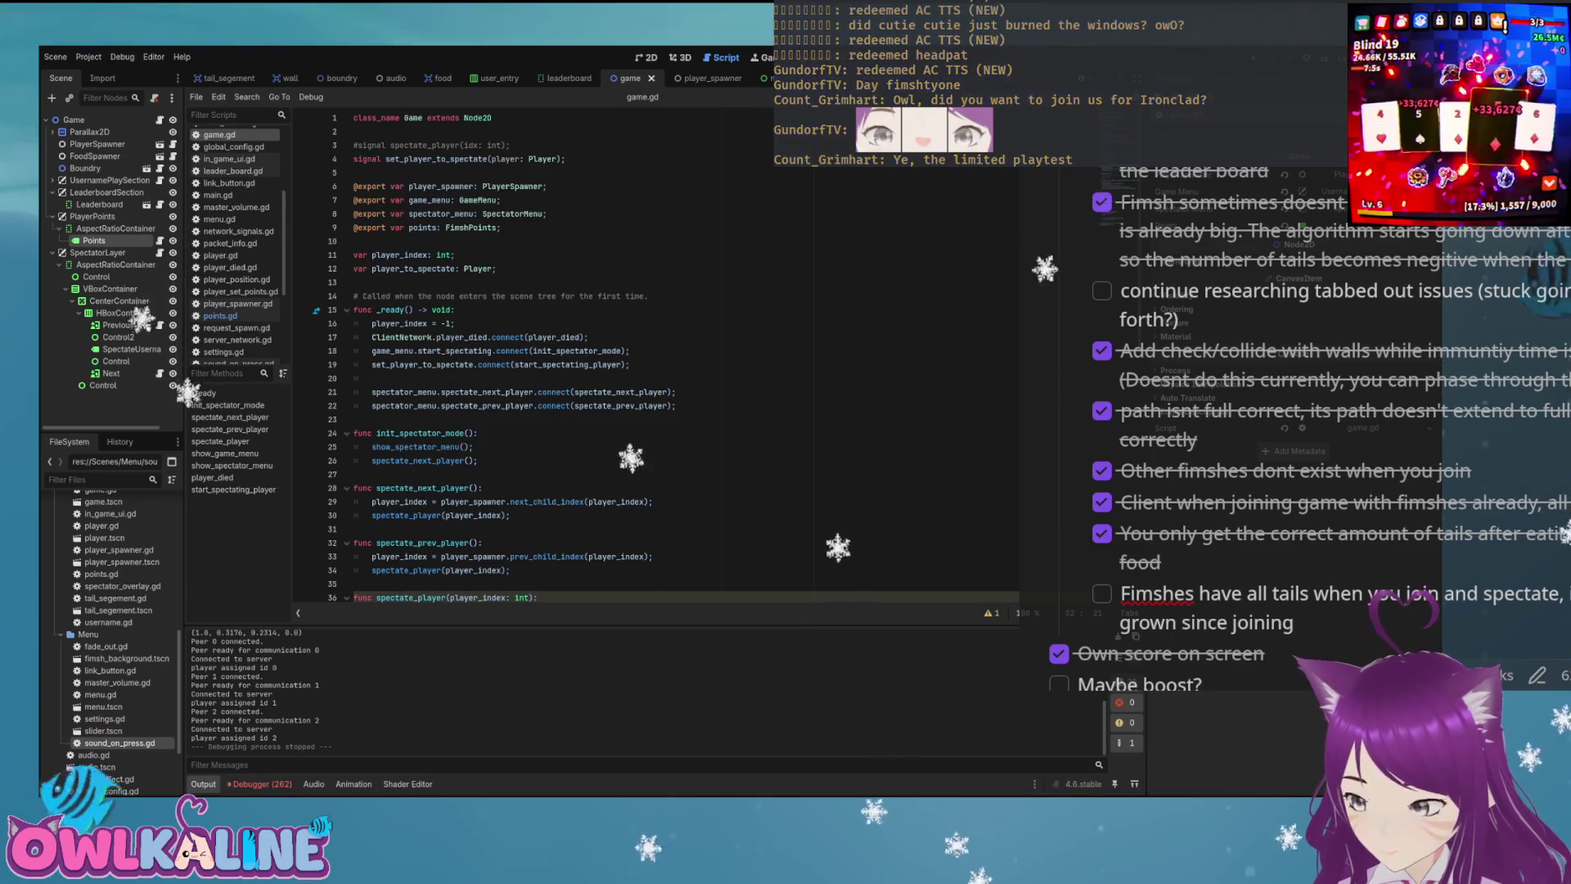
pyautogui.click(648, 60)
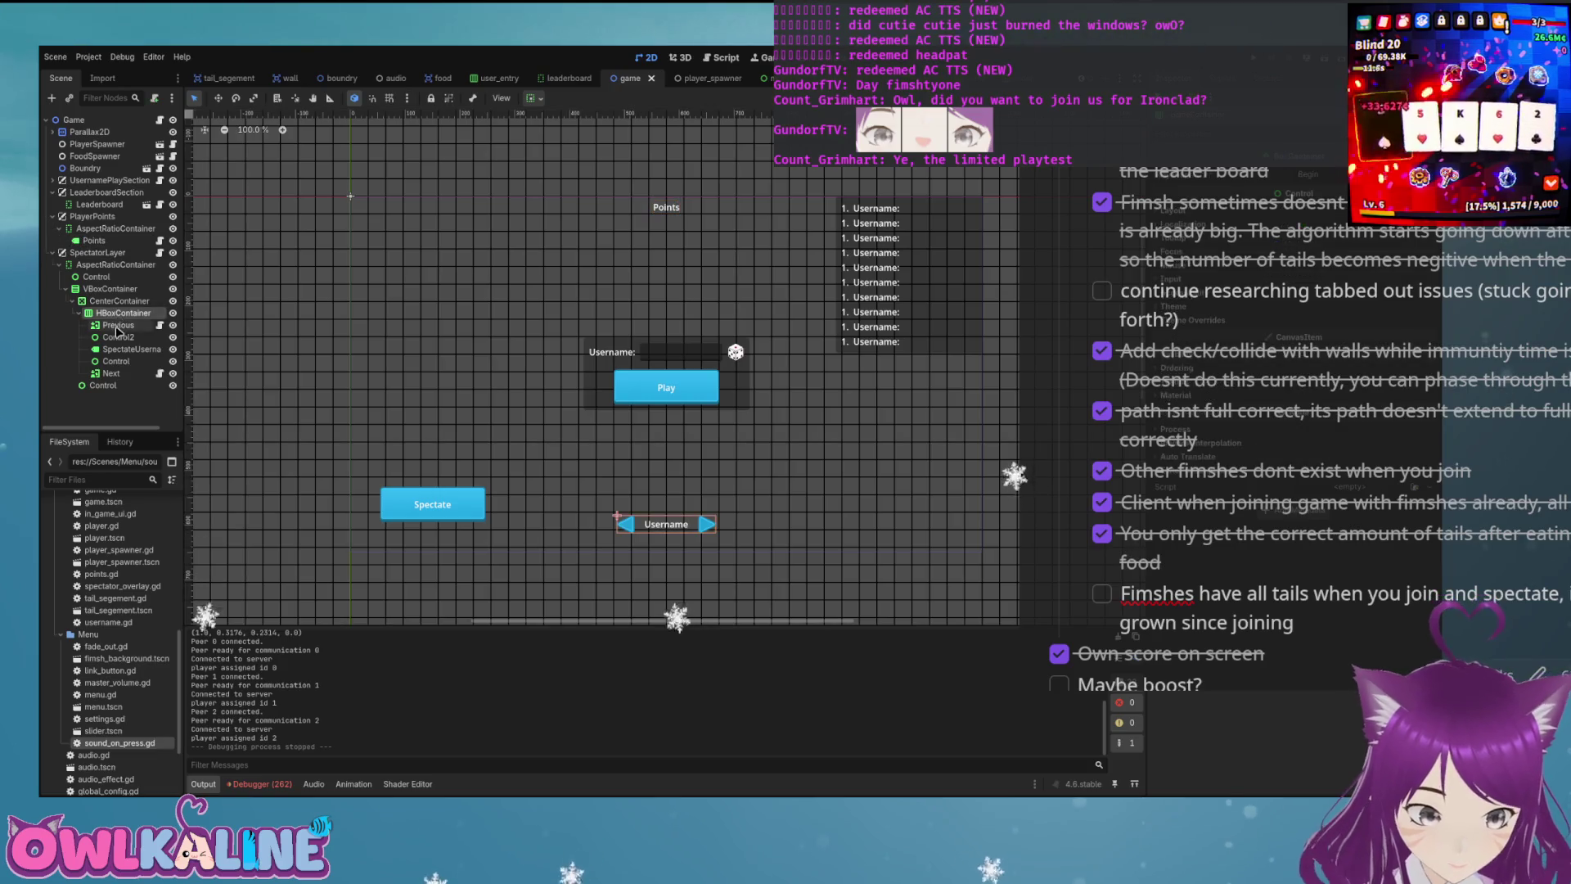
# - Paste a copy of SpectateAspectContainer under the SpectatorLayer node
pyautogui.click(127, 349)
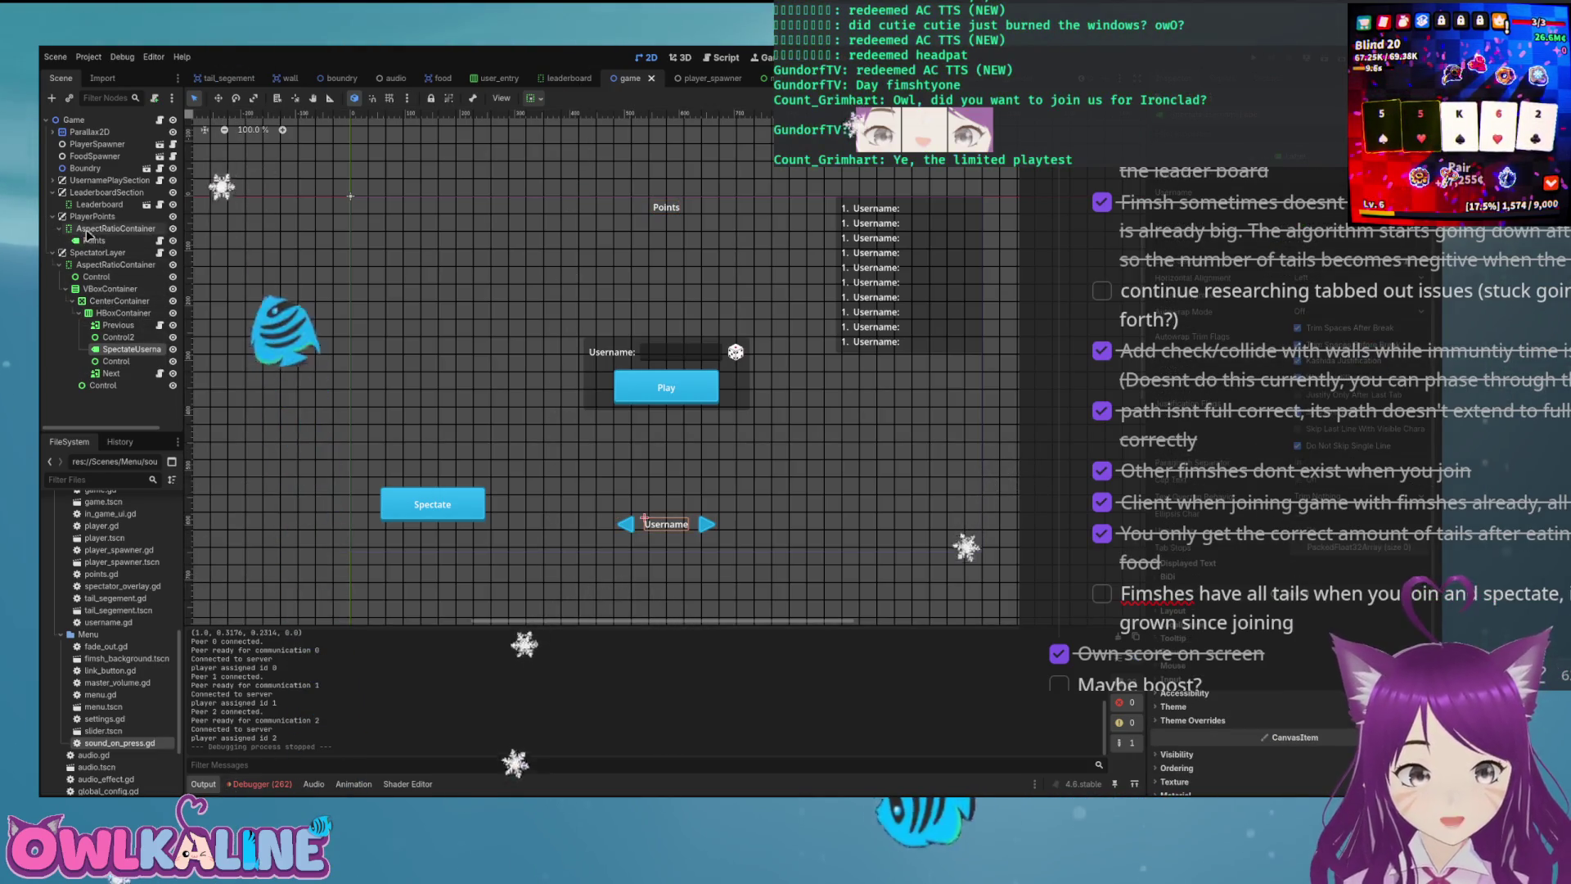
pyautogui.click(54, 181)
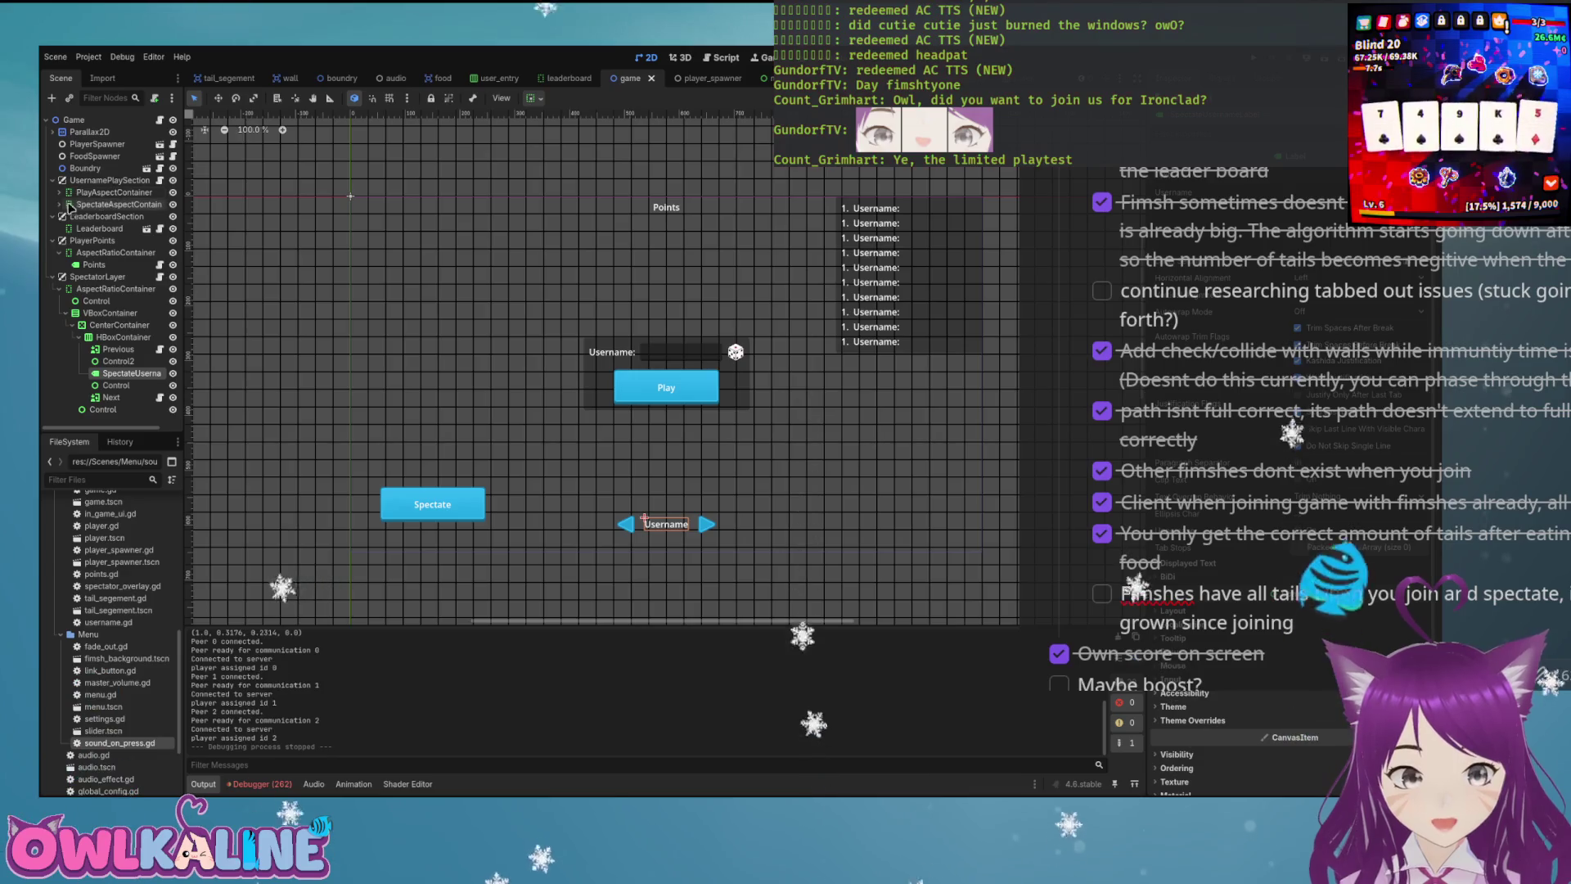
pyautogui.click(59, 205)
pyautogui.click(102, 205)
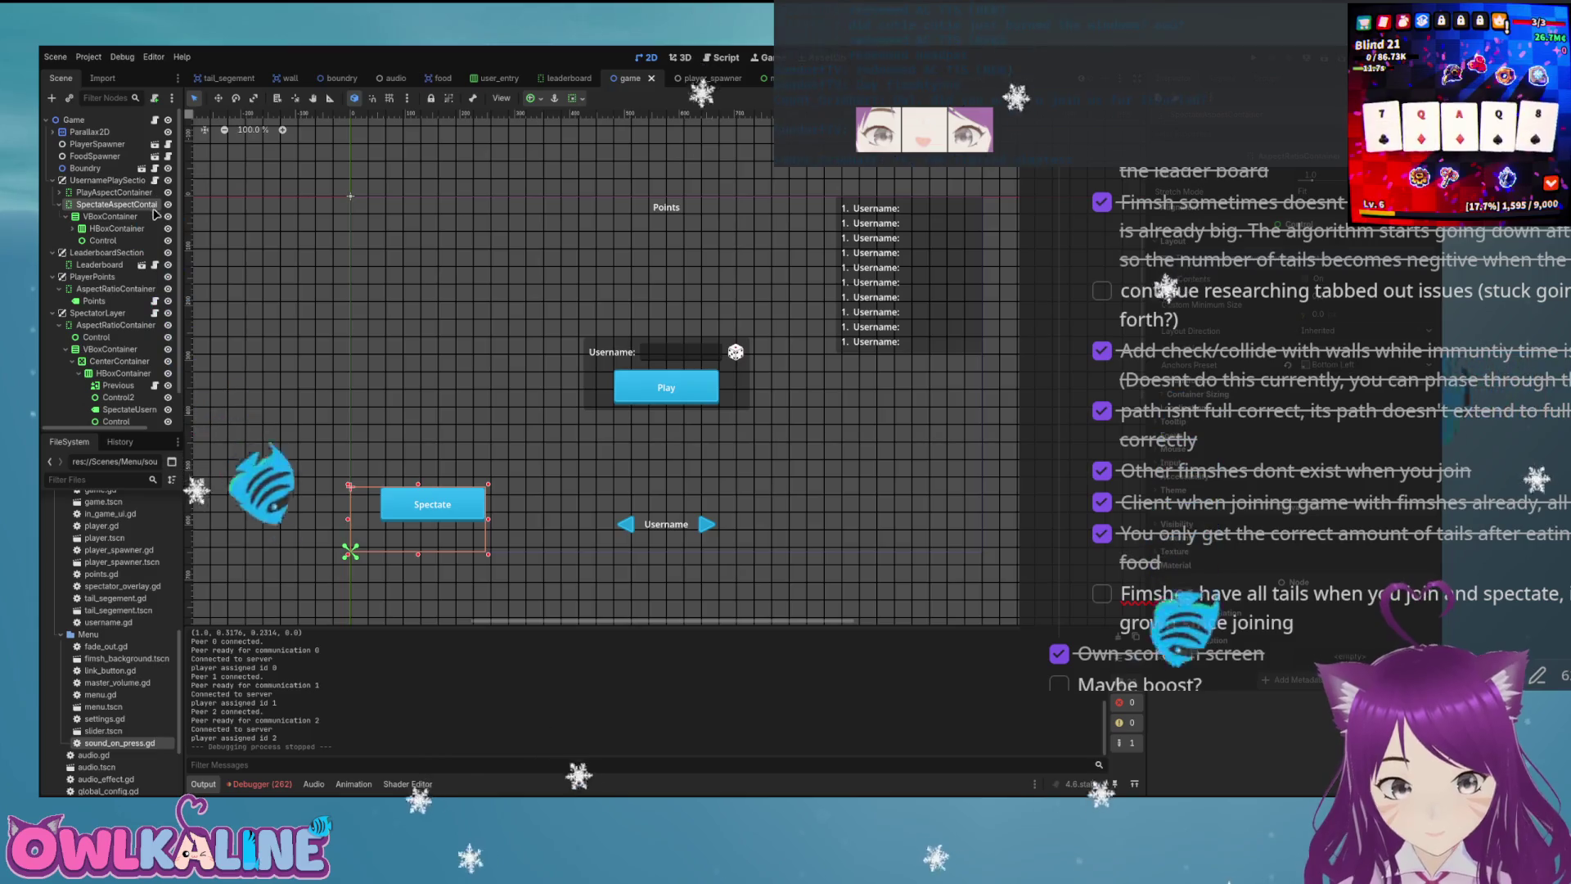
pyautogui.scroll(-1, 115, 292)
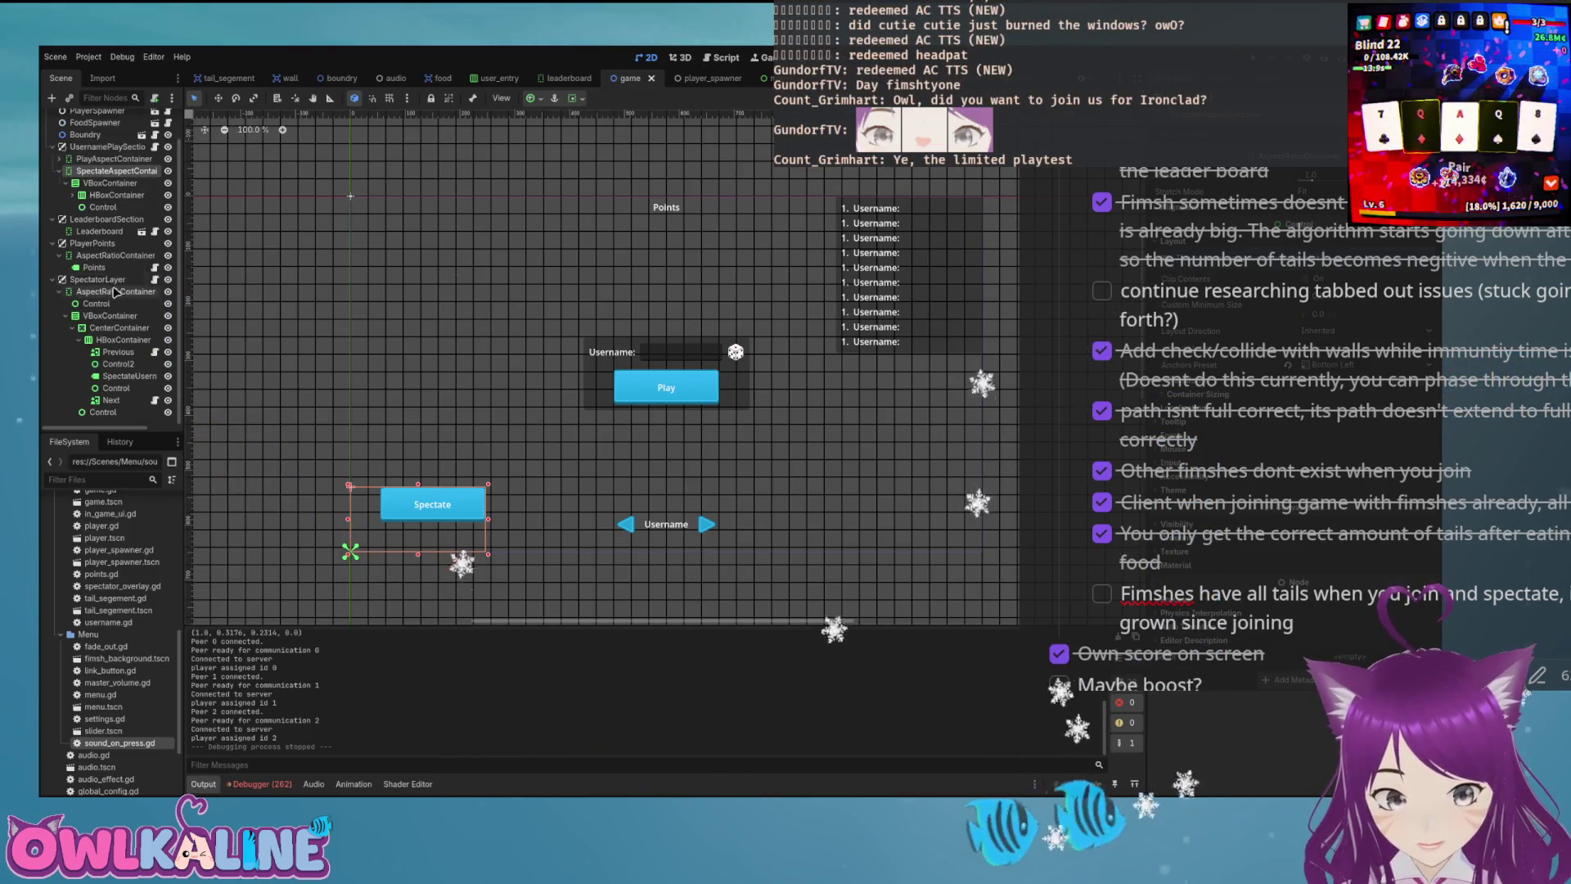
pyautogui.click(66, 317)
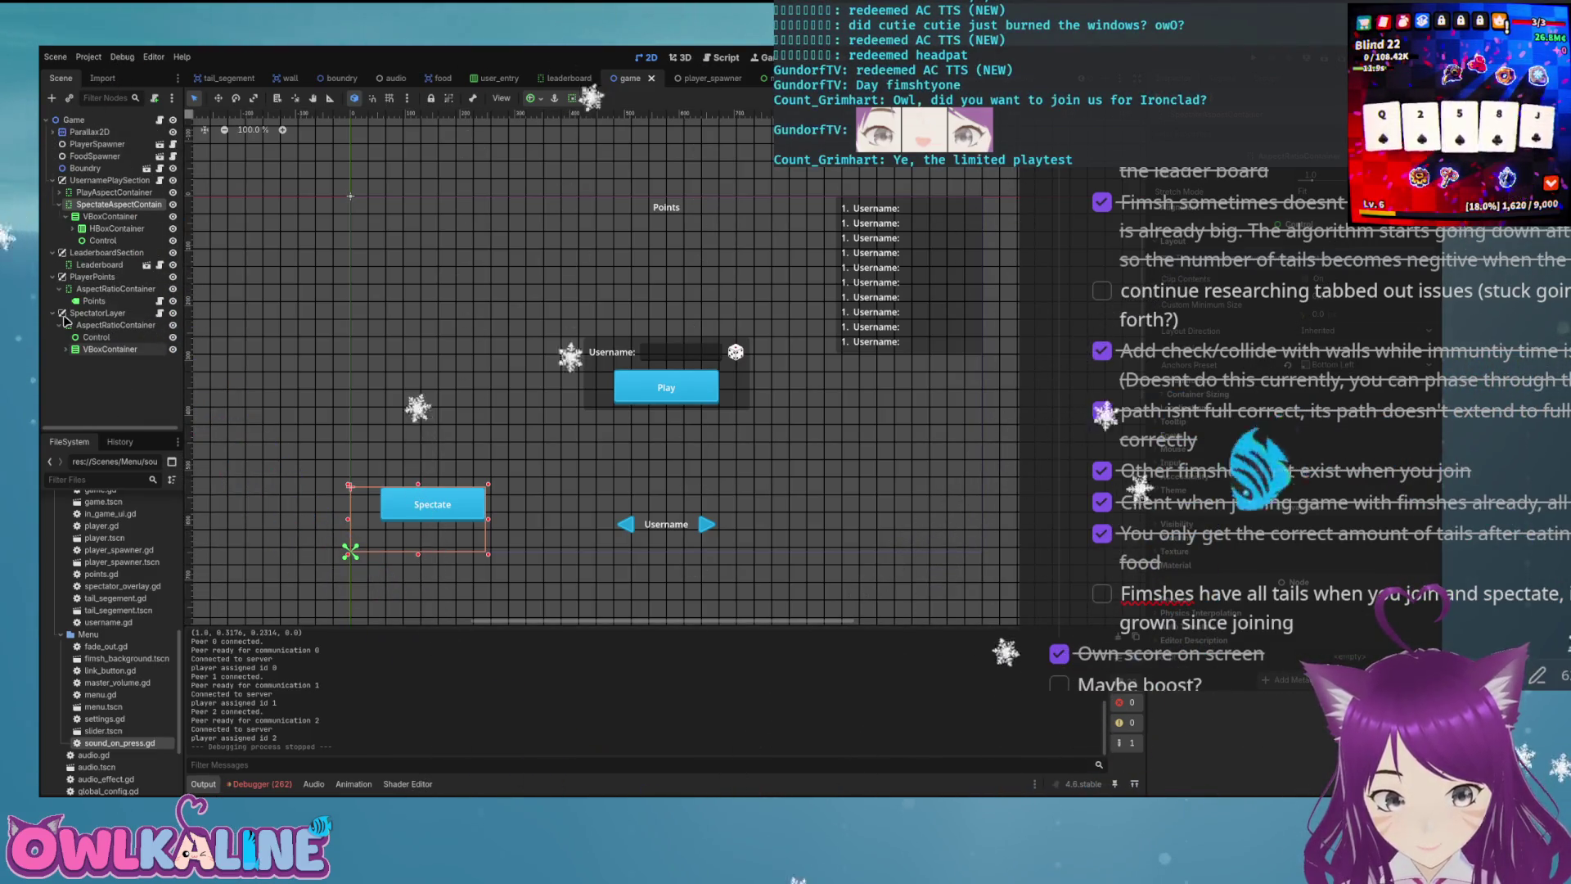
pyautogui.click(90, 315)
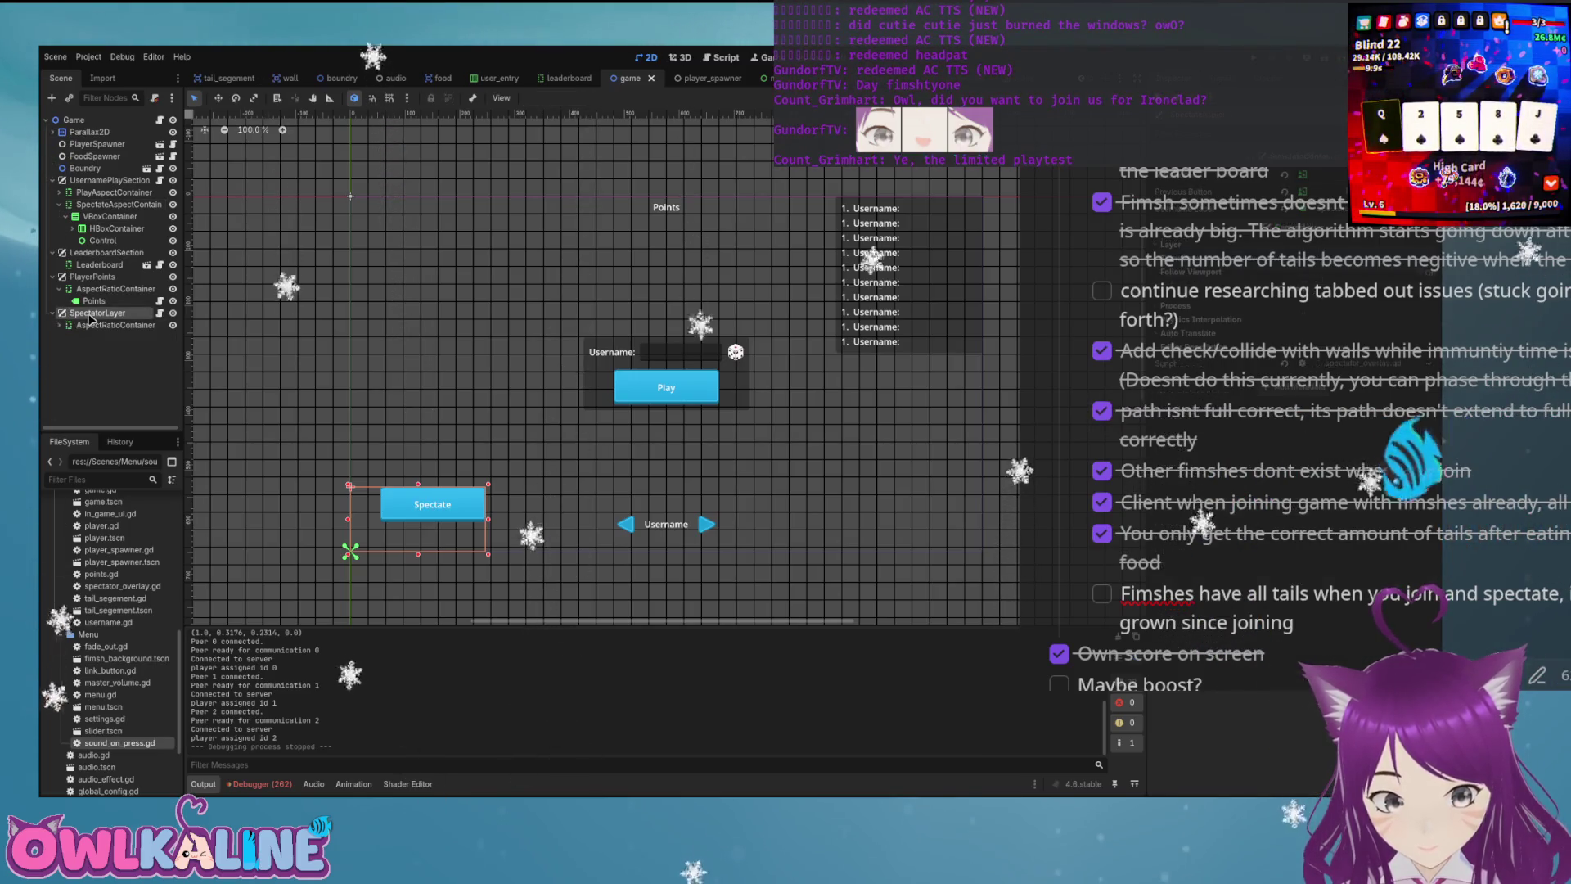
pyautogui.hotkey('ctrl', 'v')
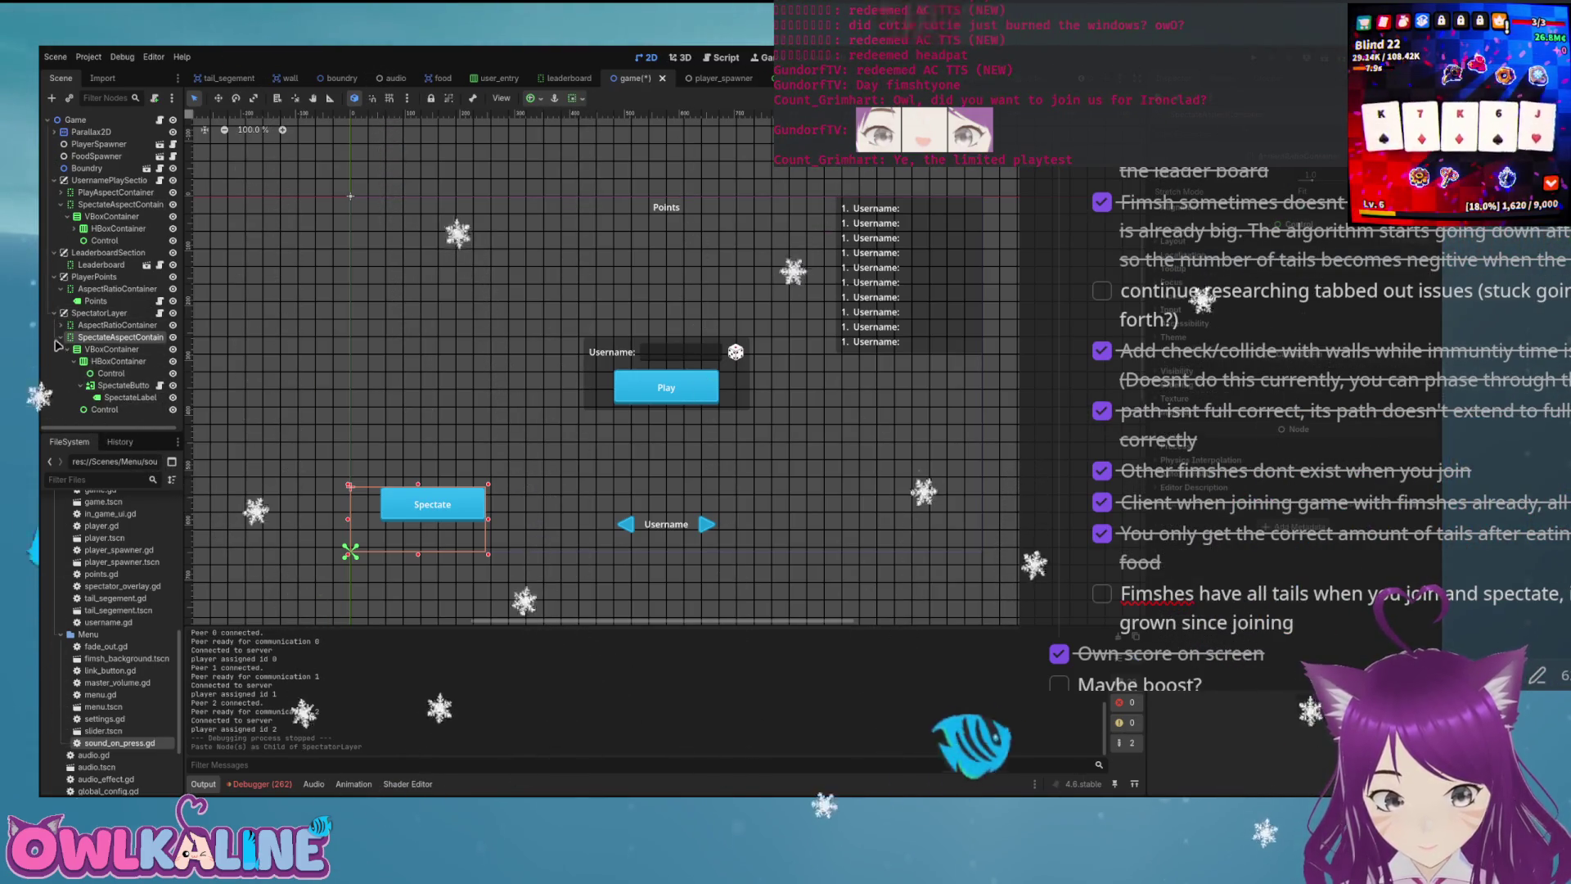
# - Relabel the pasted SpectateLabel 'Stop Spectating', save the scene, and open the spectator layer's script
pyautogui.click(61, 338)
pyautogui.click(125, 385)
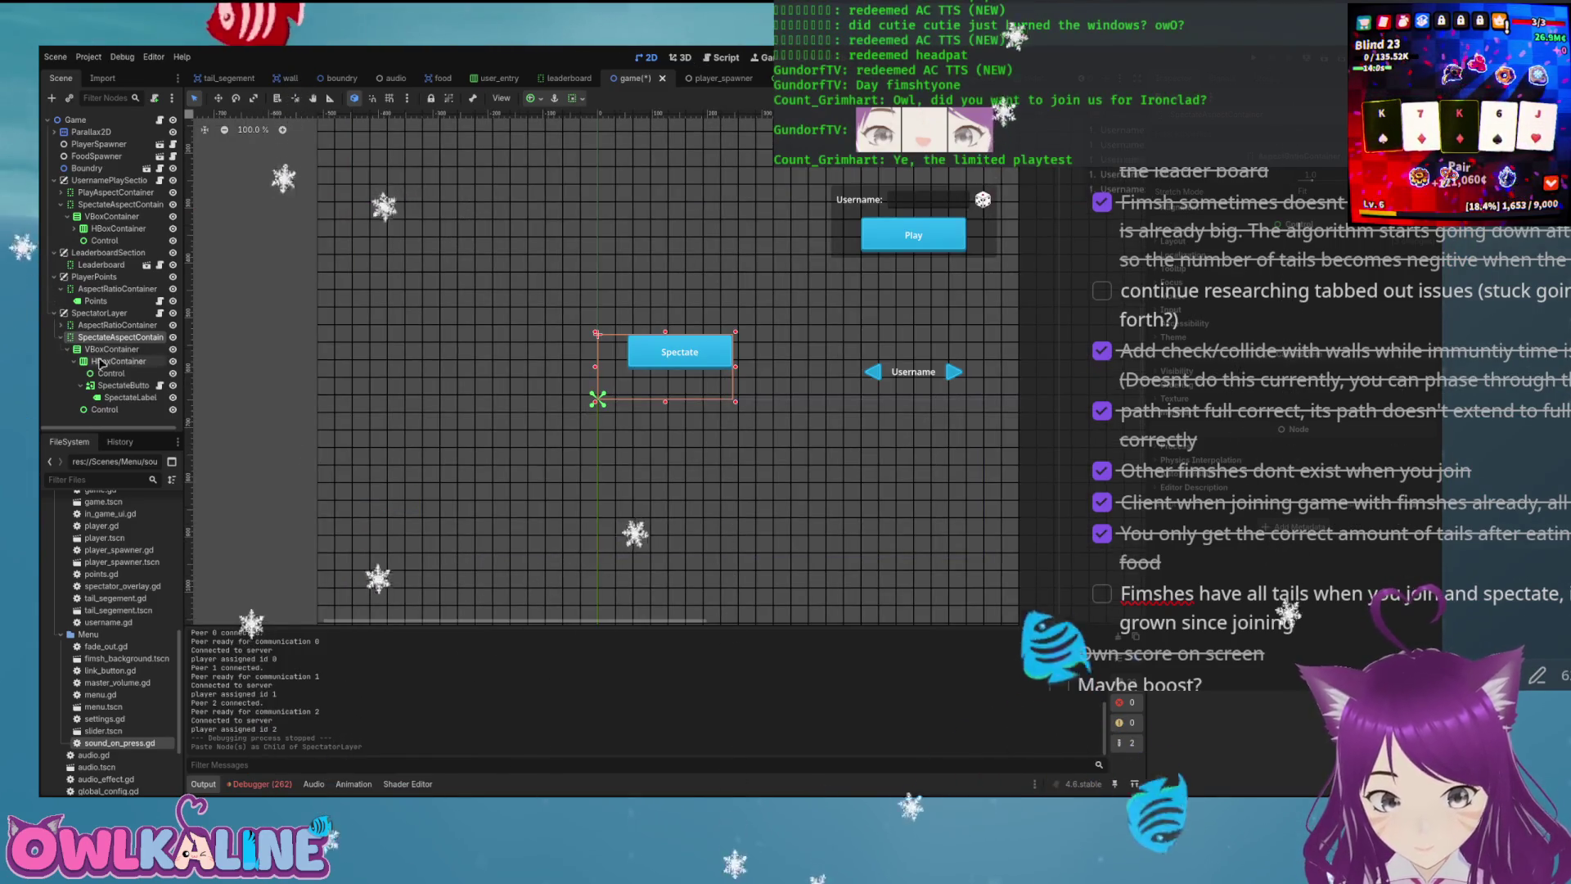
pyautogui.click(131, 398)
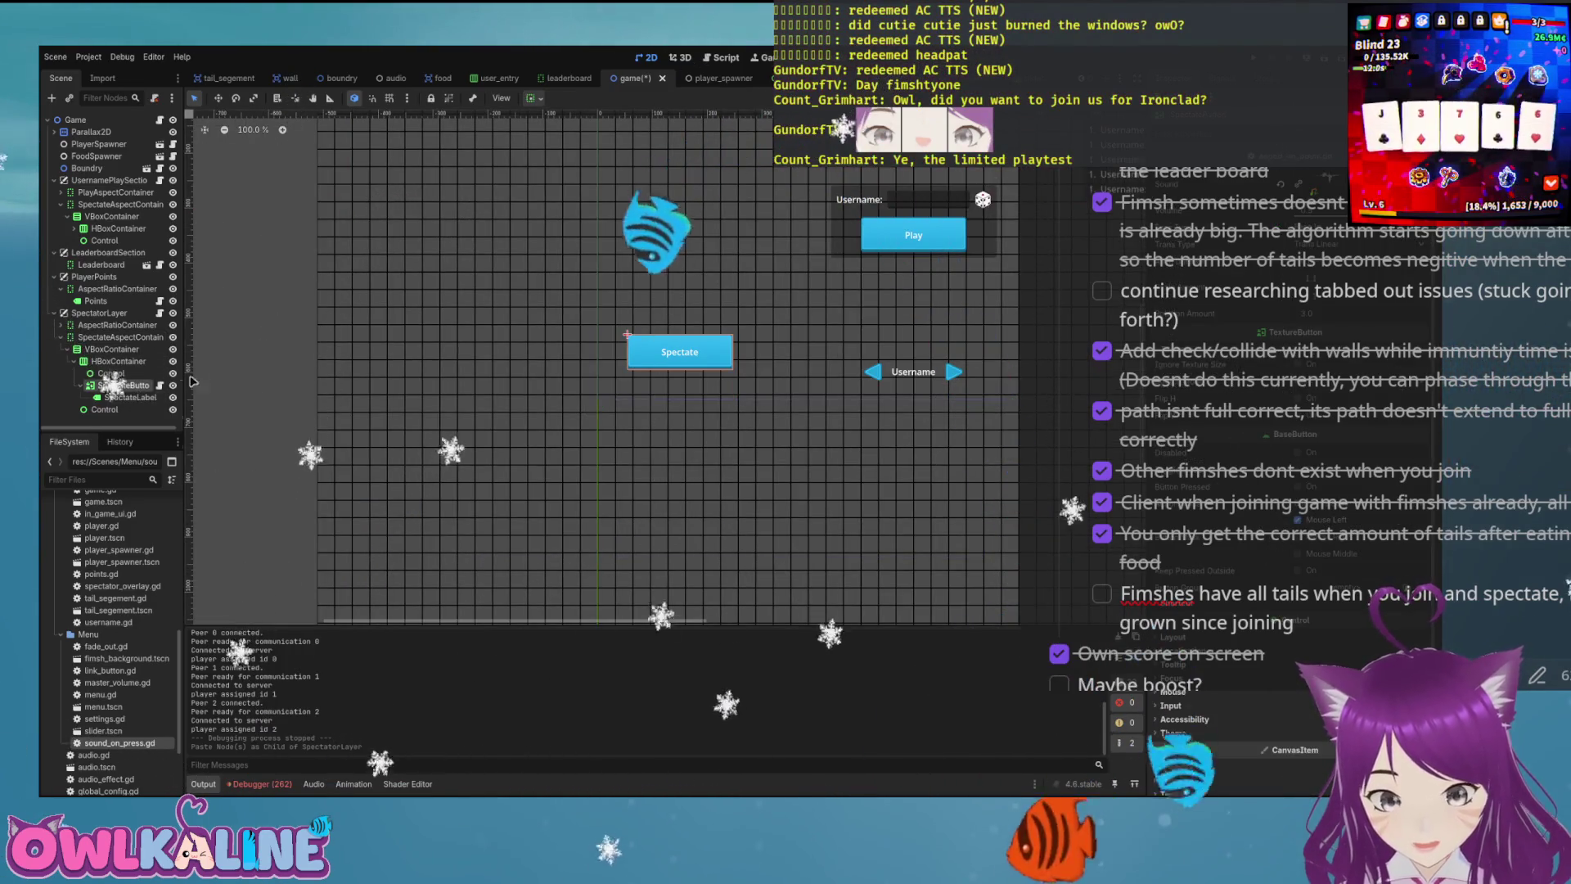
pyautogui.write('Stop Sp')
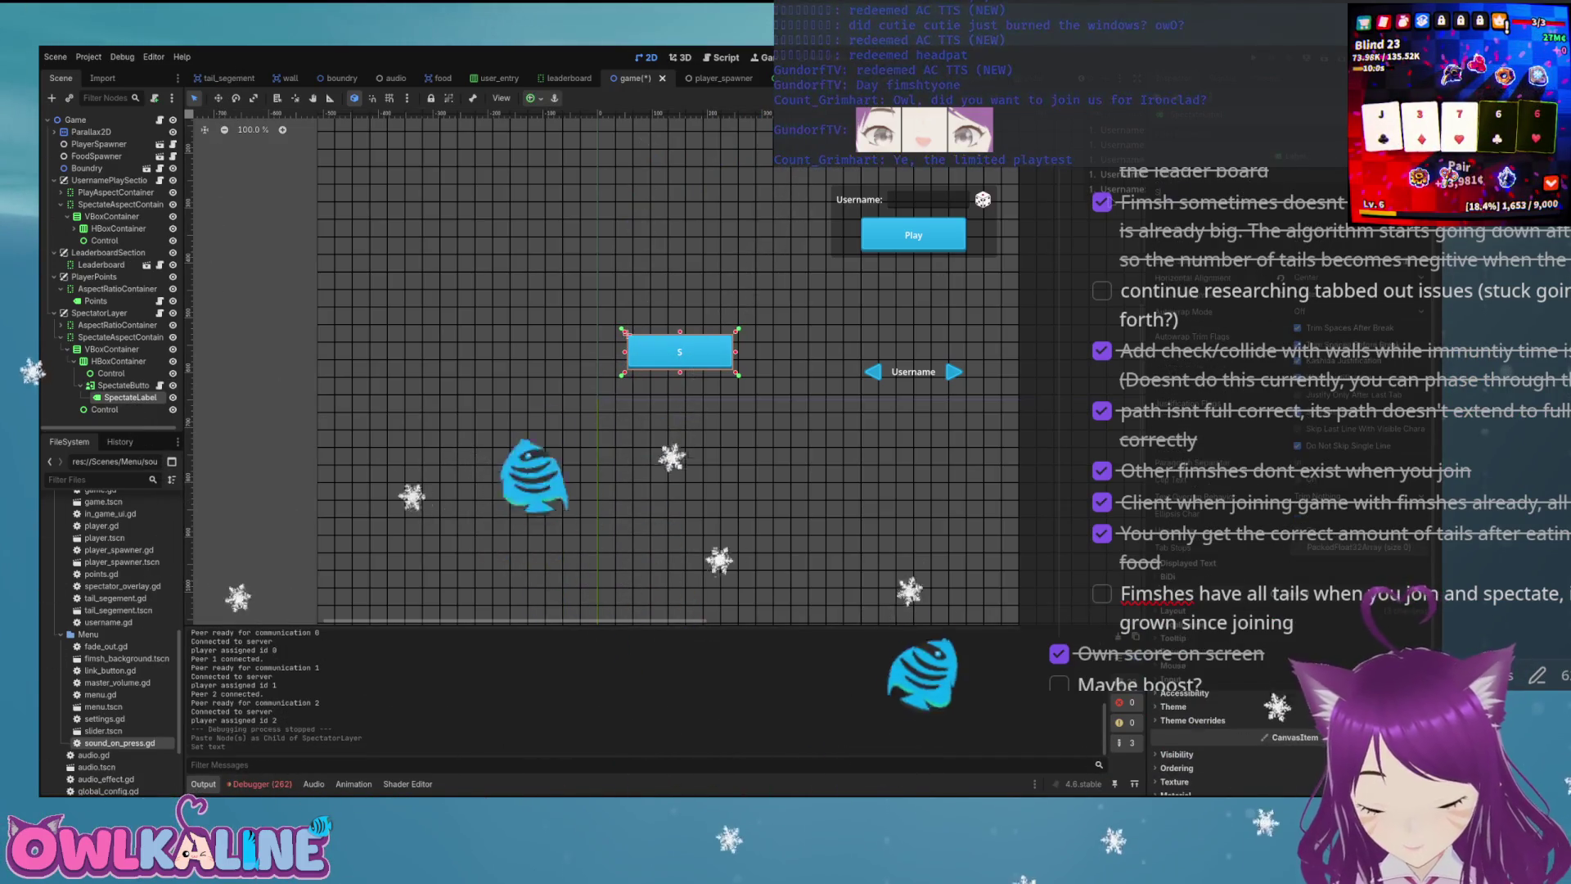
pyautogui.write('ectating')
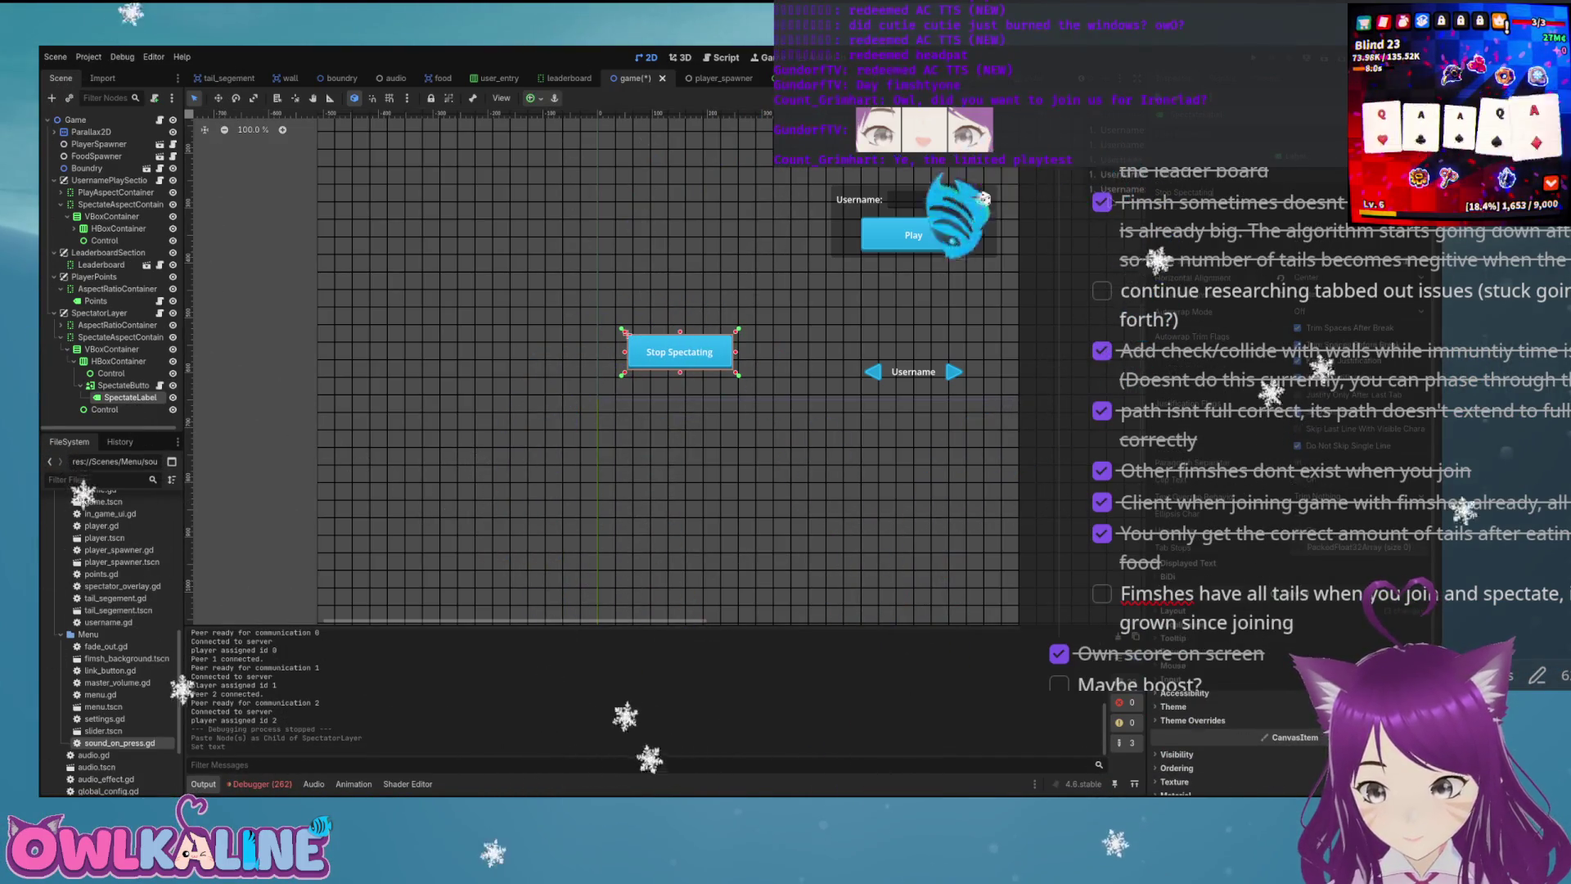
pyautogui.hotkey('ctrl', 's')
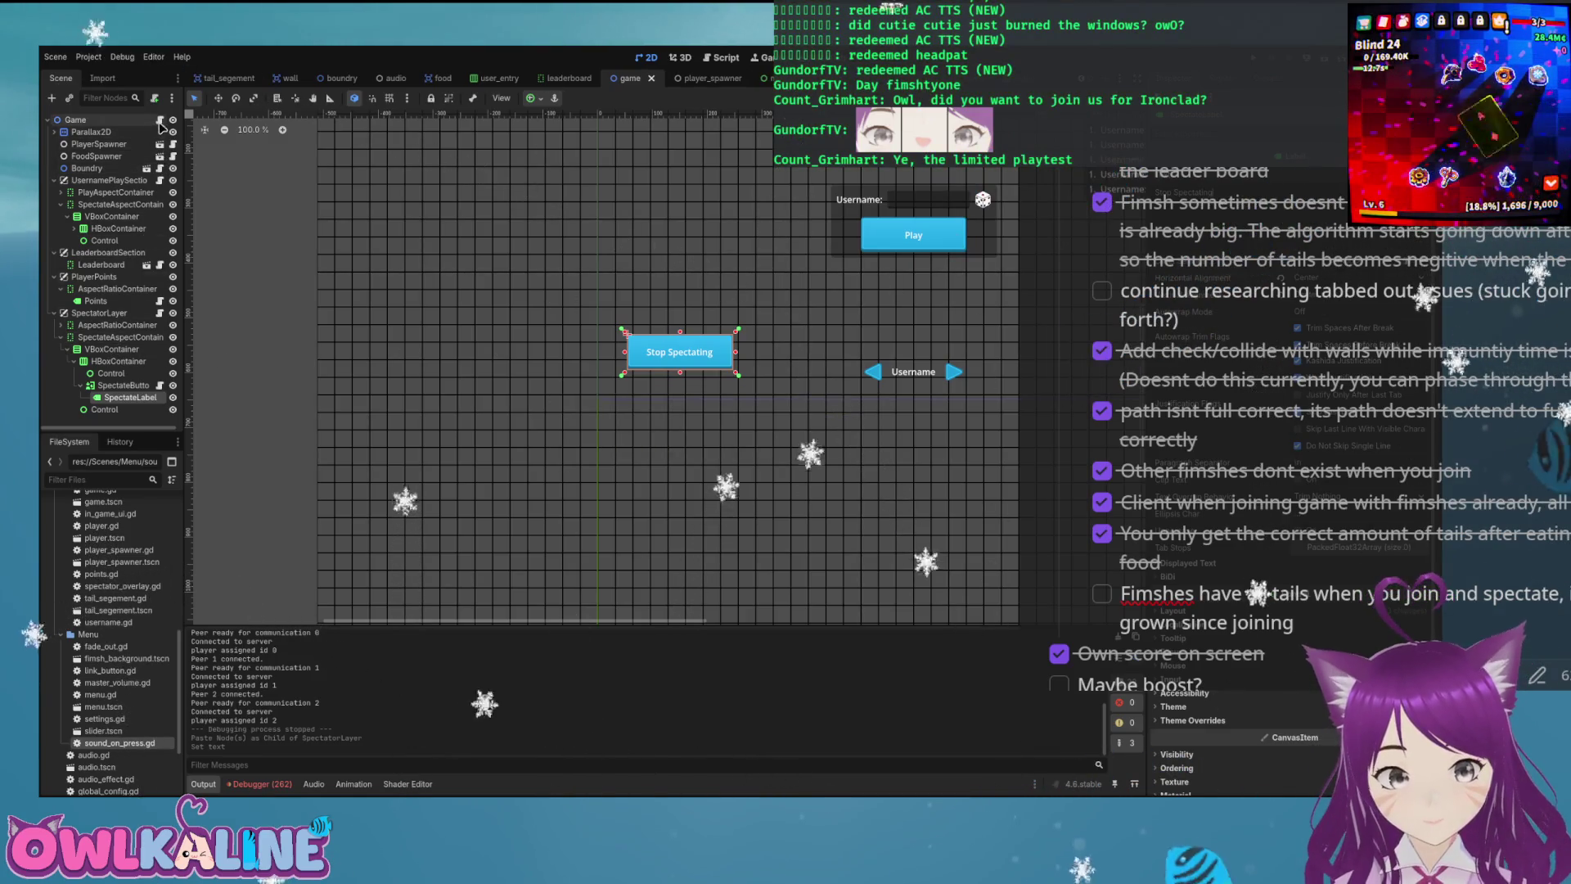
pyautogui.click(138, 120)
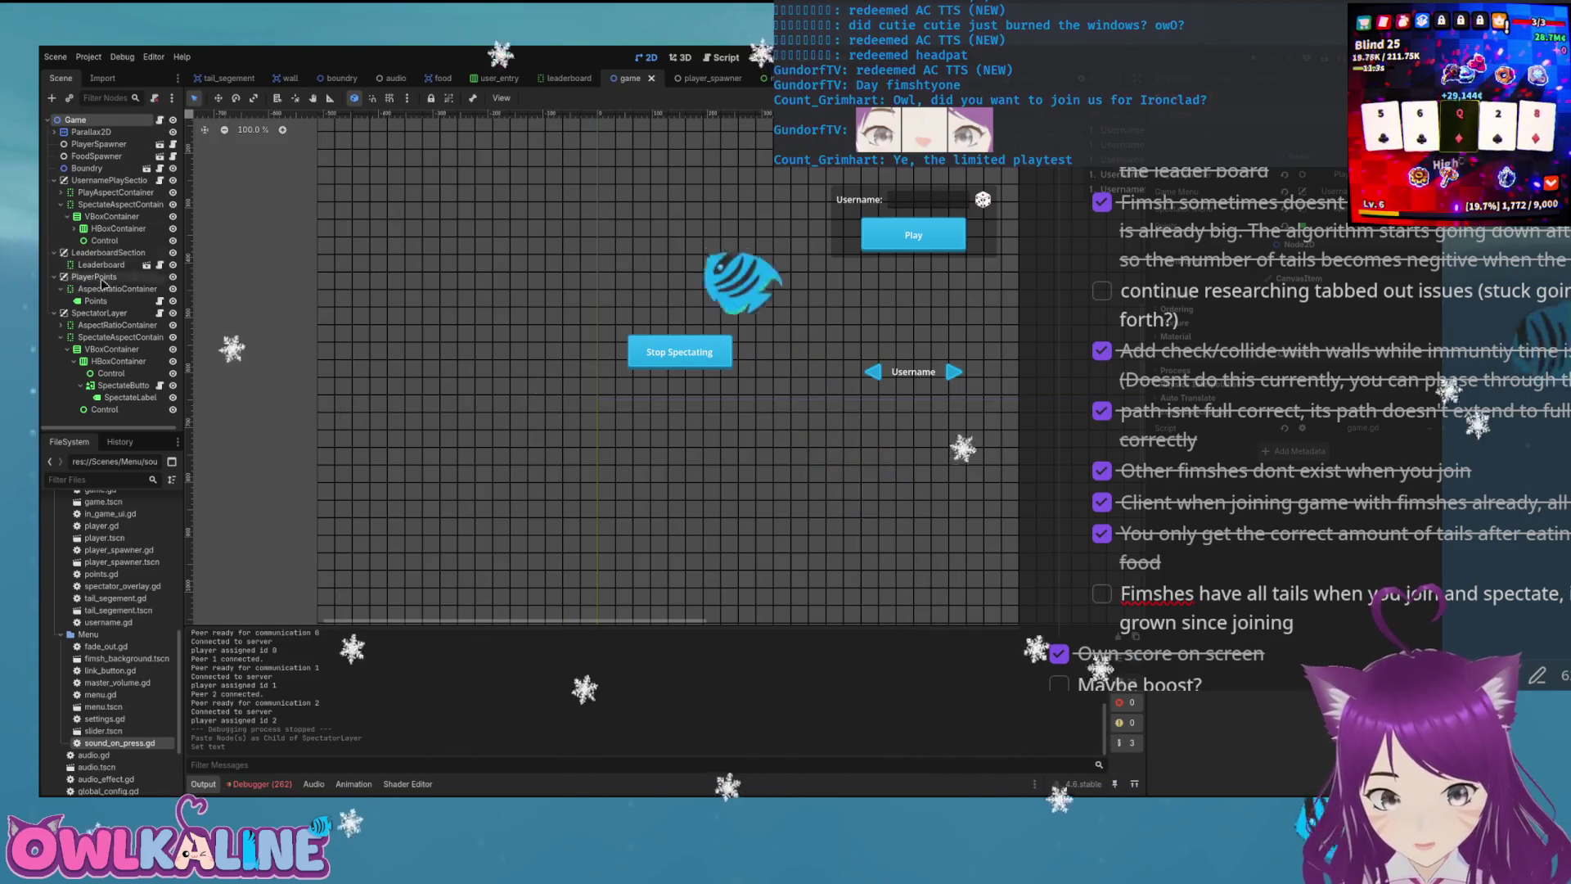
pyautogui.click(160, 314)
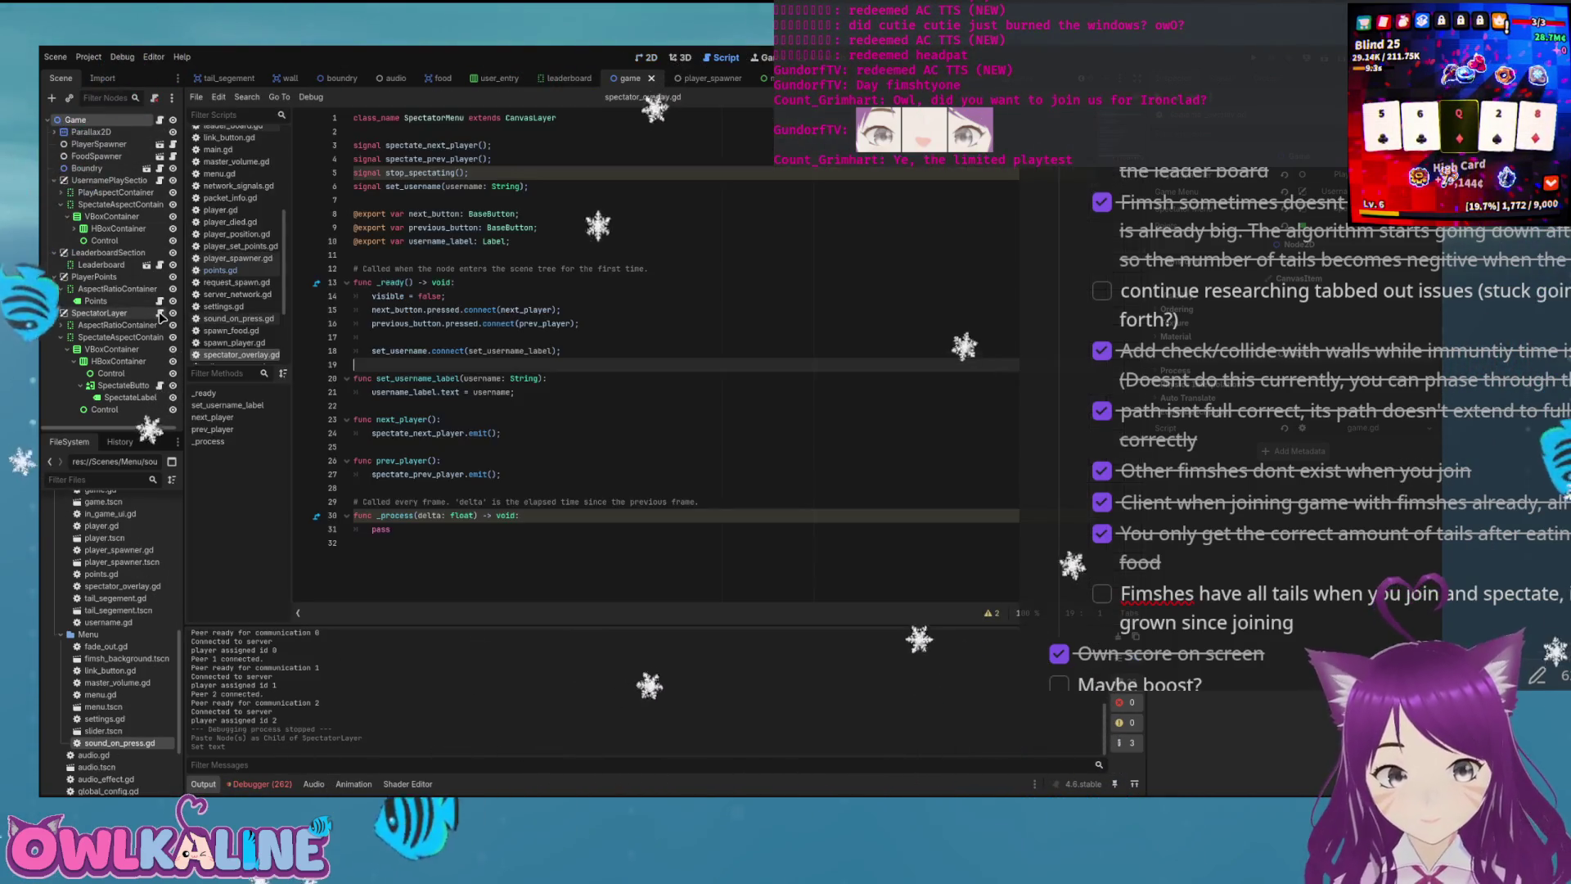
pyautogui.click(441, 173)
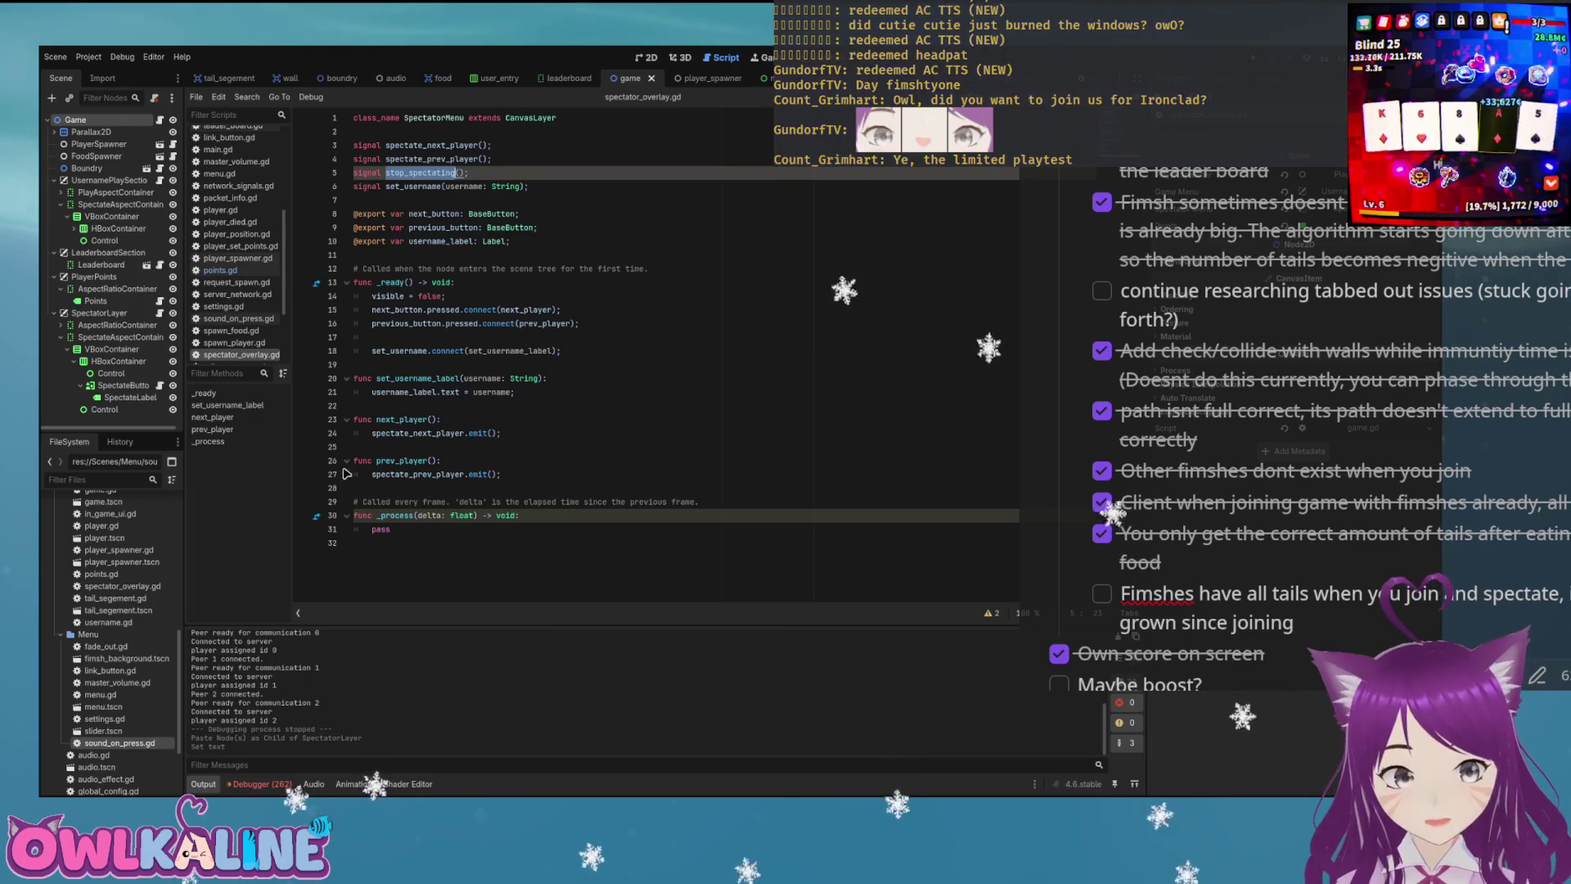
pyautogui.click(539, 239)
pyautogui.press('Return')
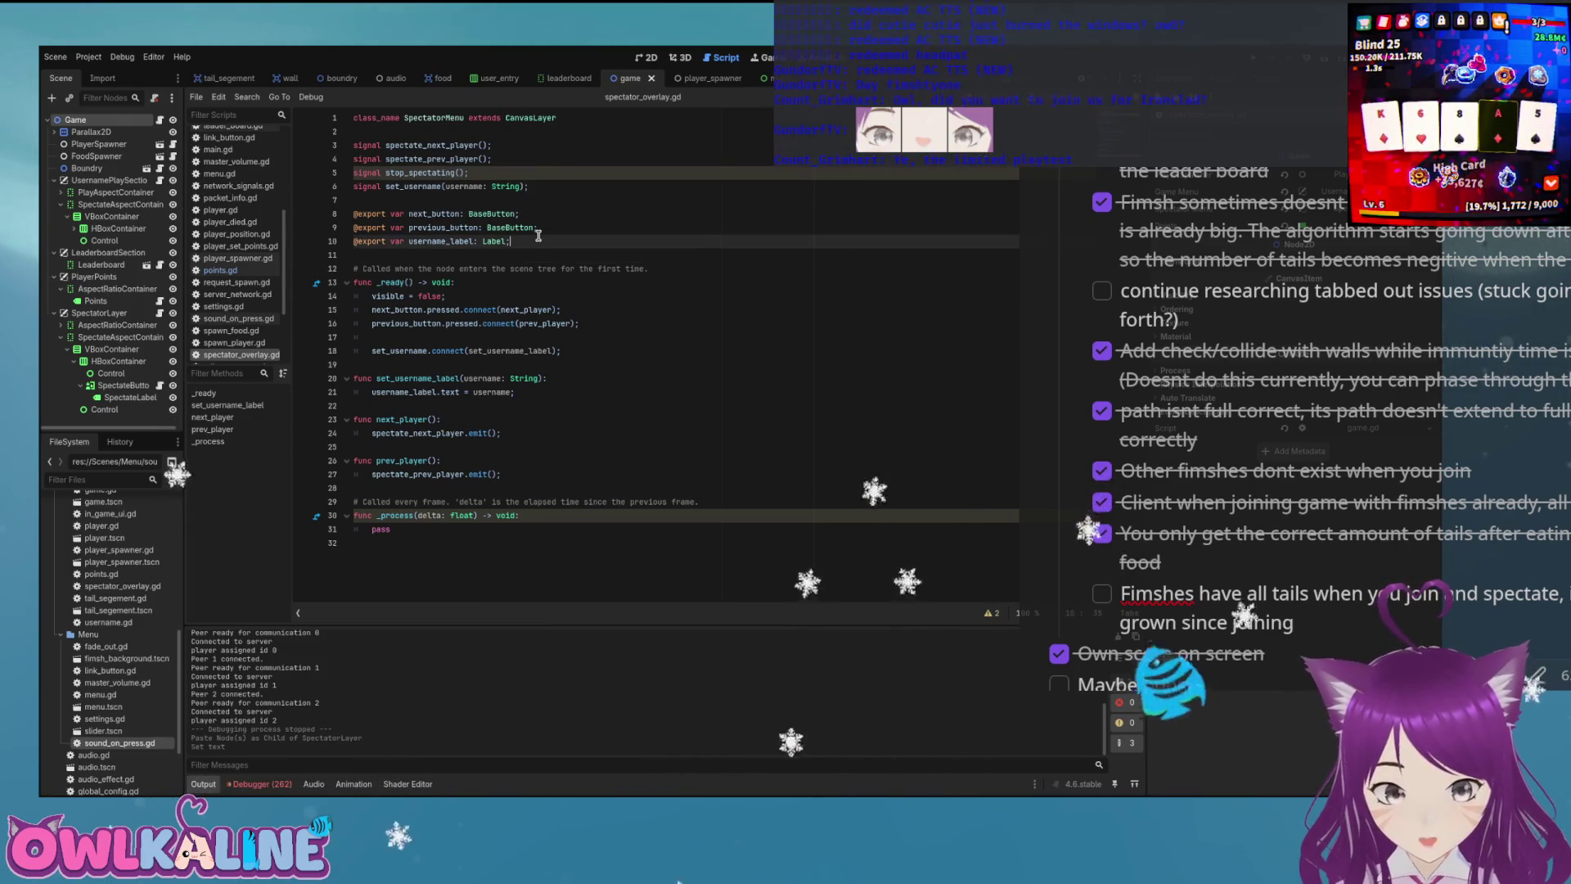
pyautogui.write('@export var ')
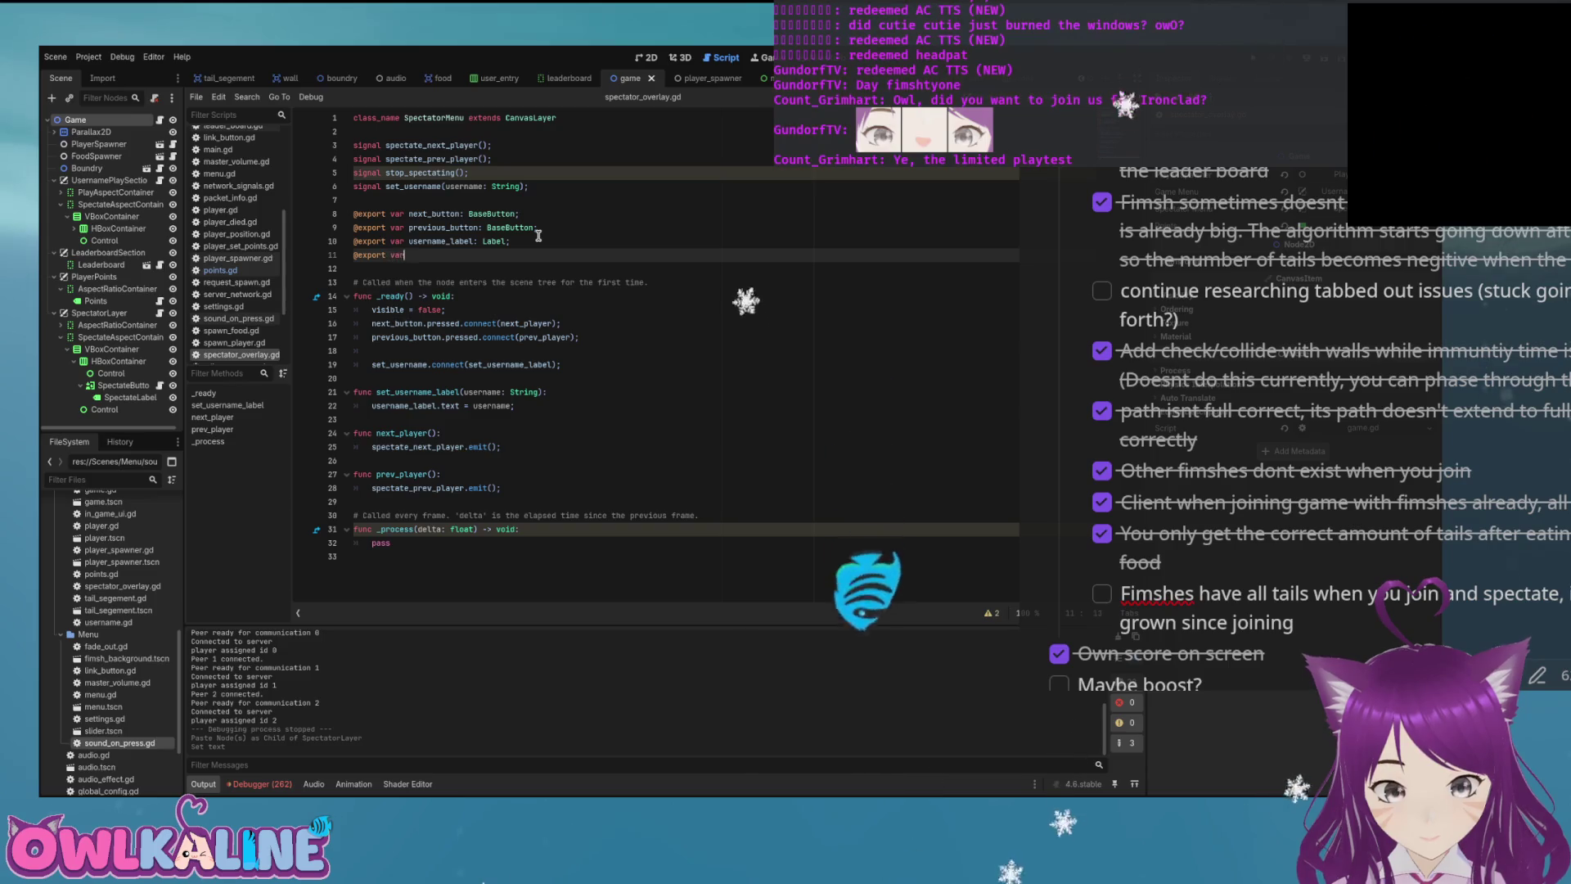
pyautogui.write('stop_spectati')
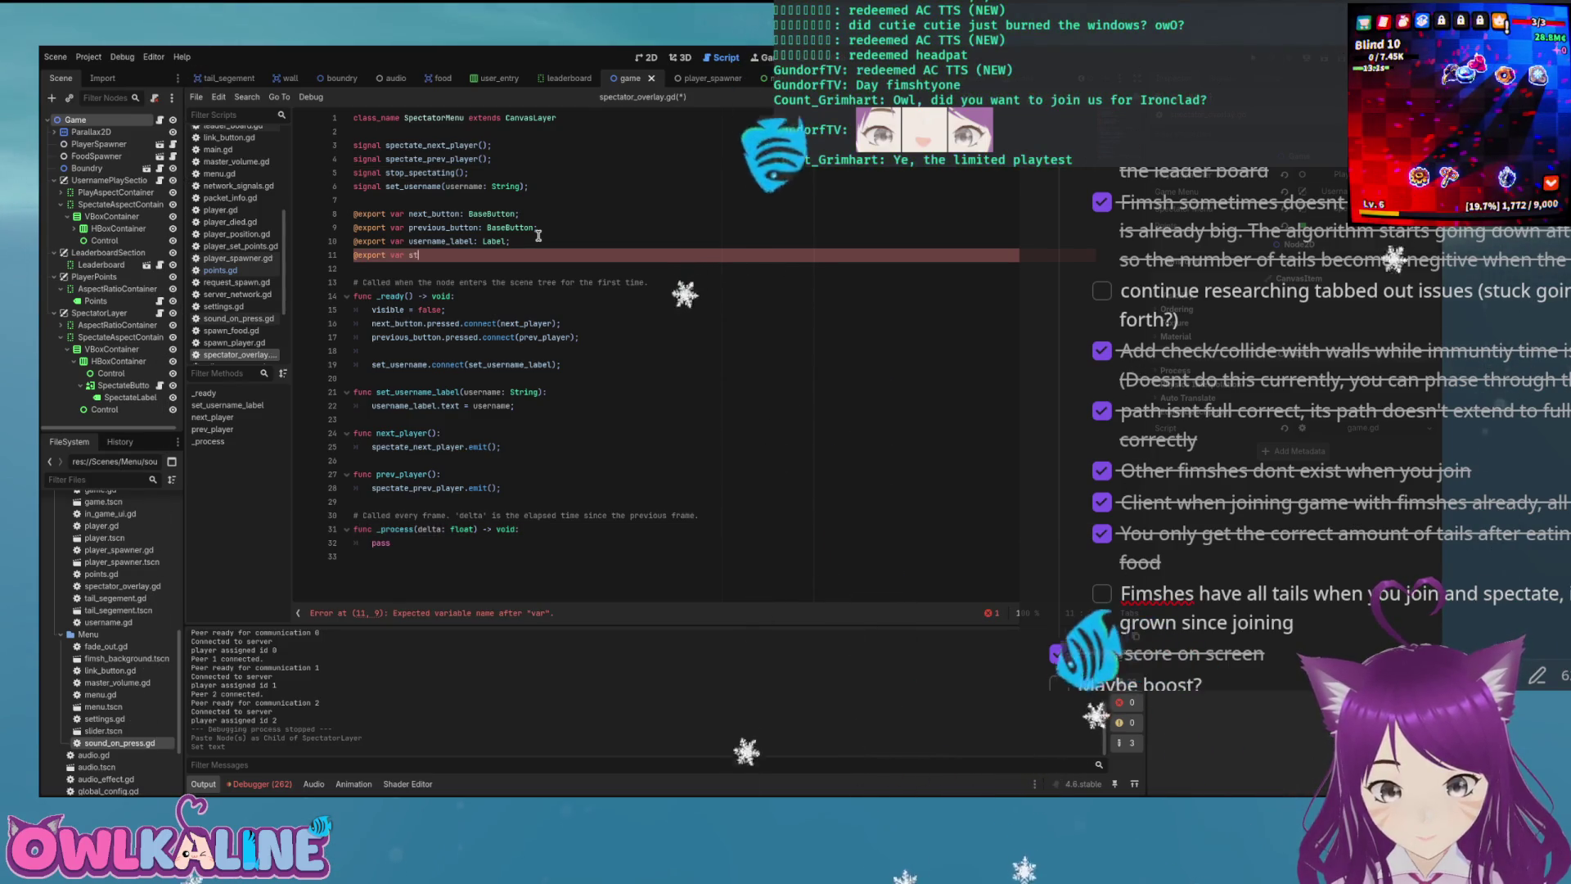
pyautogui.write('ng_button: B')
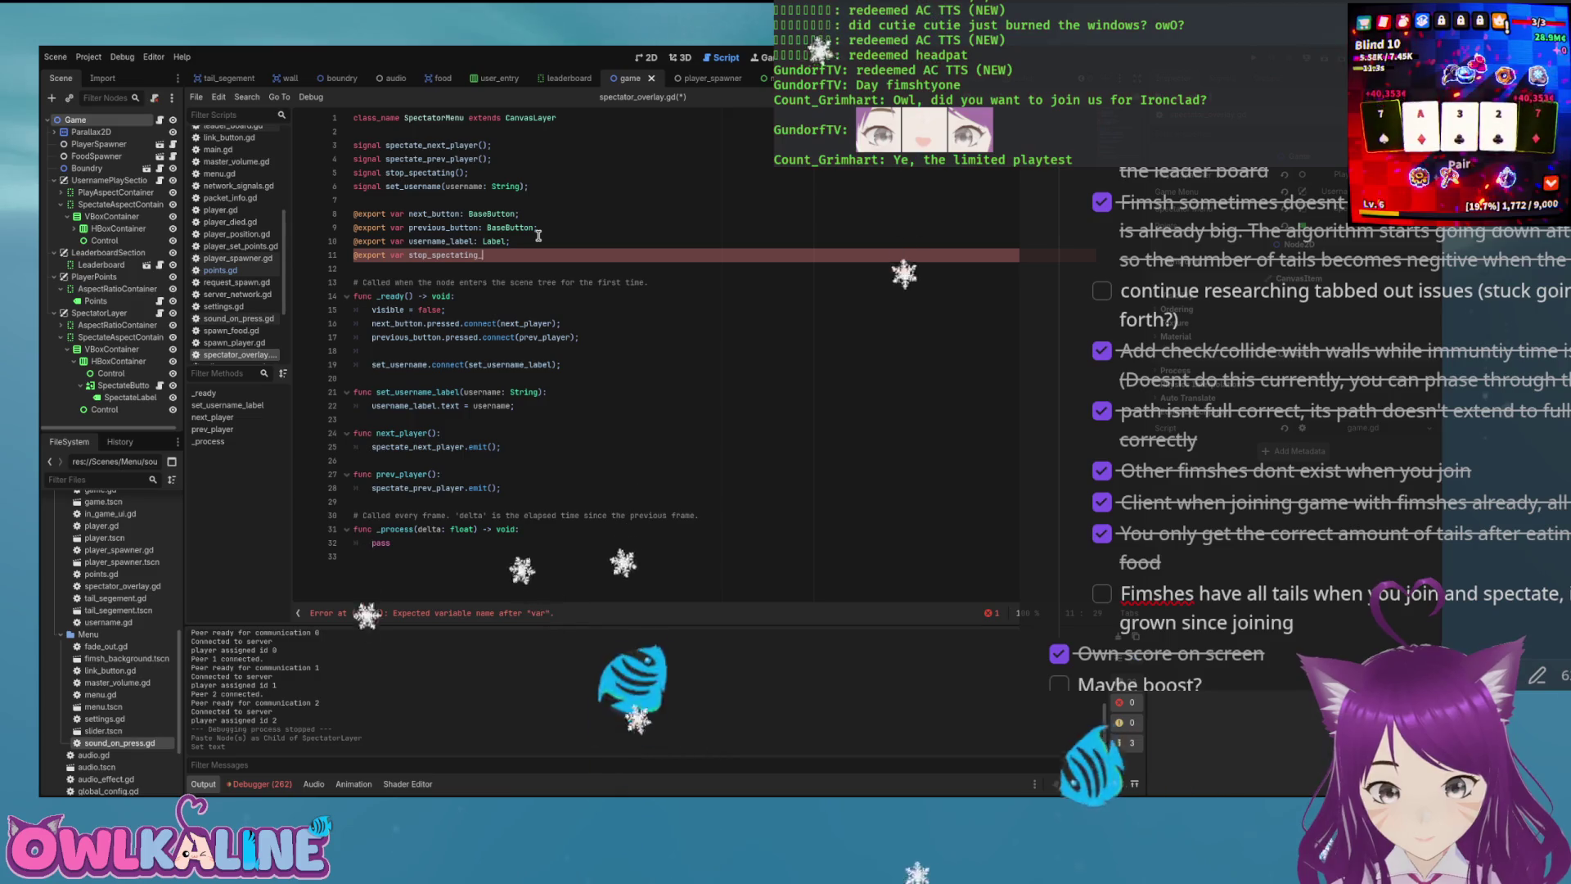
pyautogui.write('aseButton;')
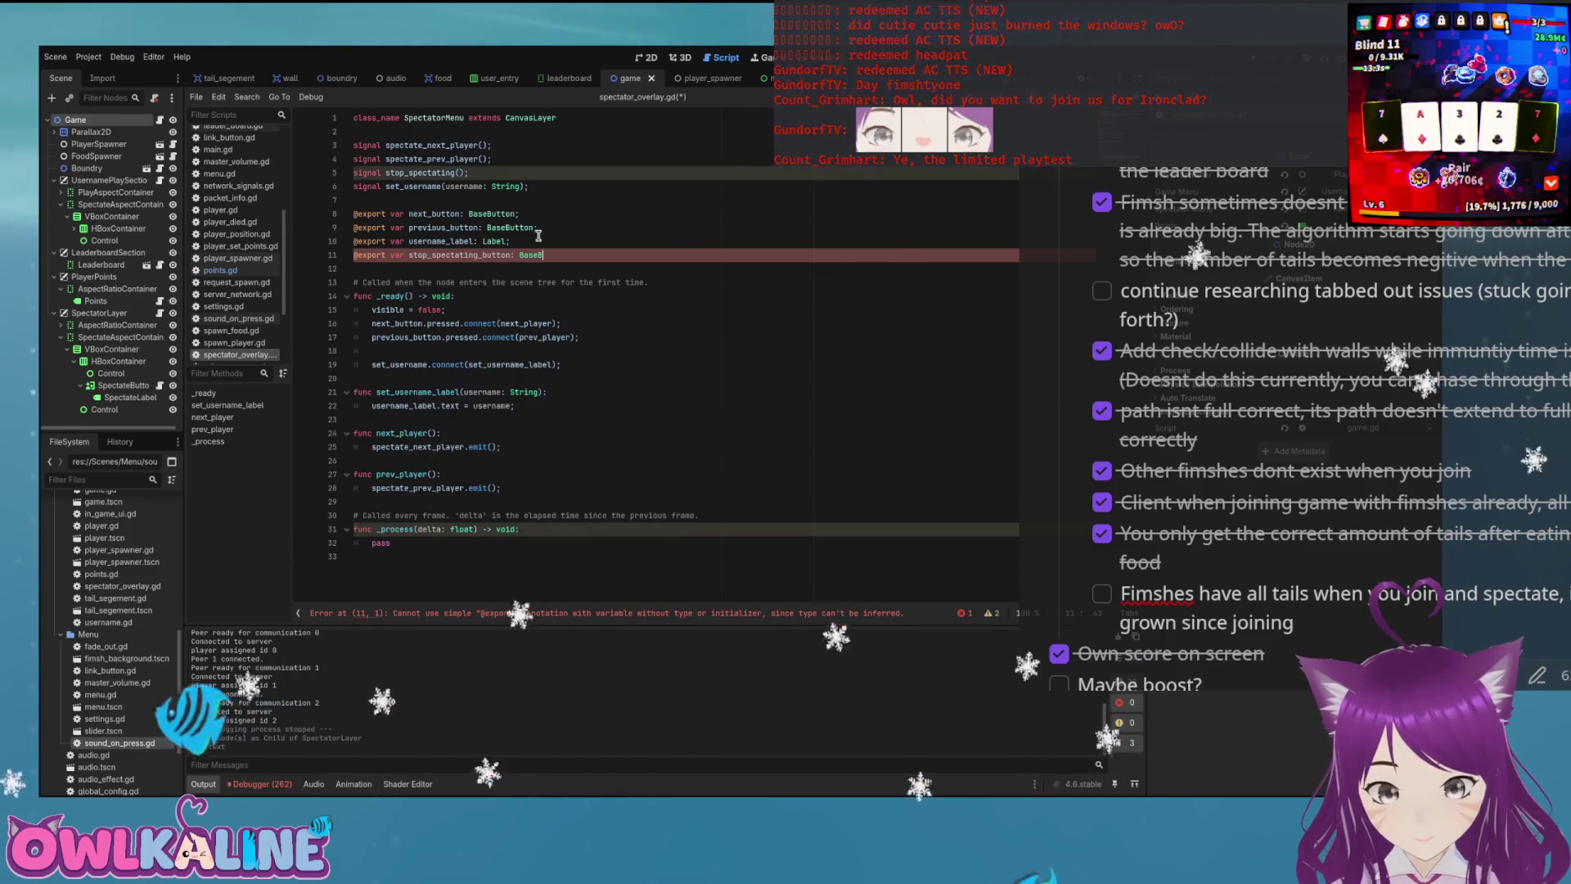
pyautogui.hotkey('ctrl', 's')
# - Connect stop_spectating_button's pressed signal inside _ready
pyautogui.click(597, 362)
pyautogui.press('Return')
pyautogui.write('stop_spectating_')
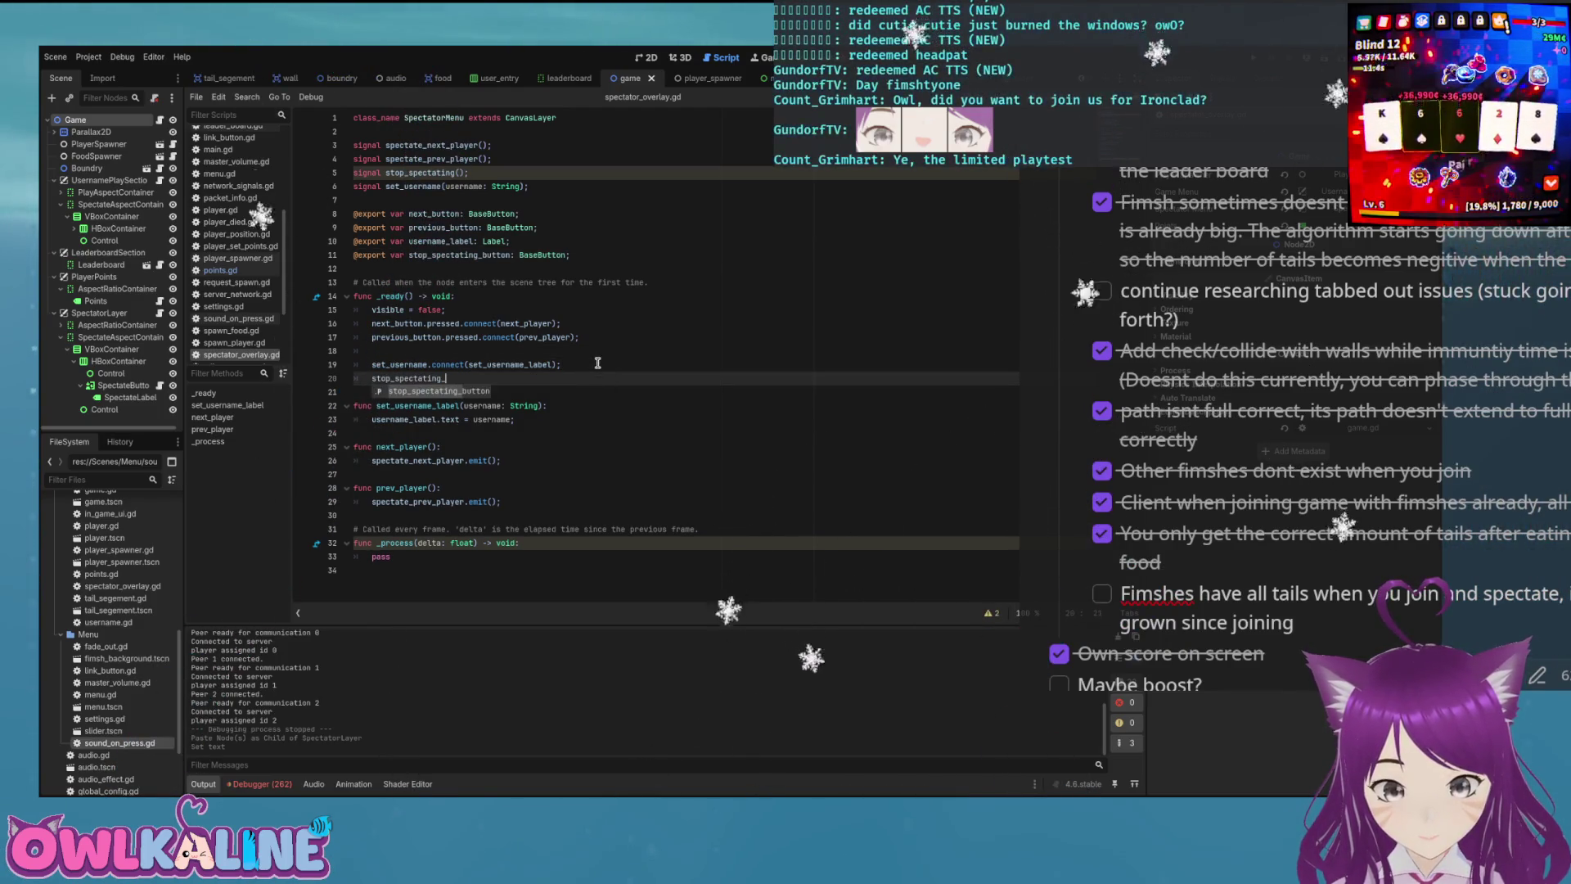
pyautogui.write('co')
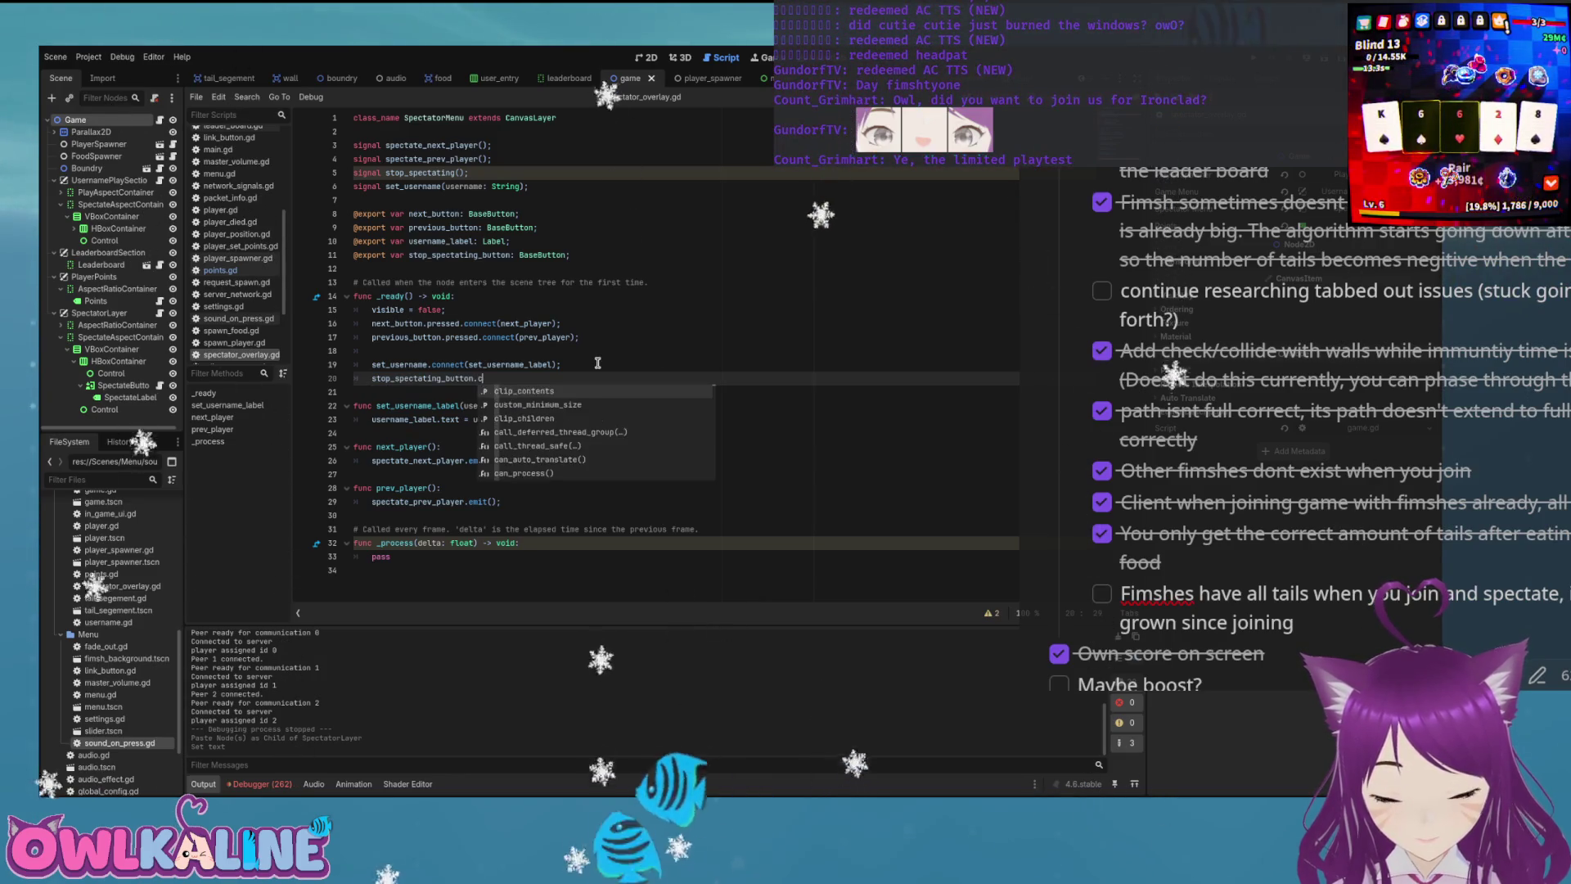
pyautogui.press('Return')
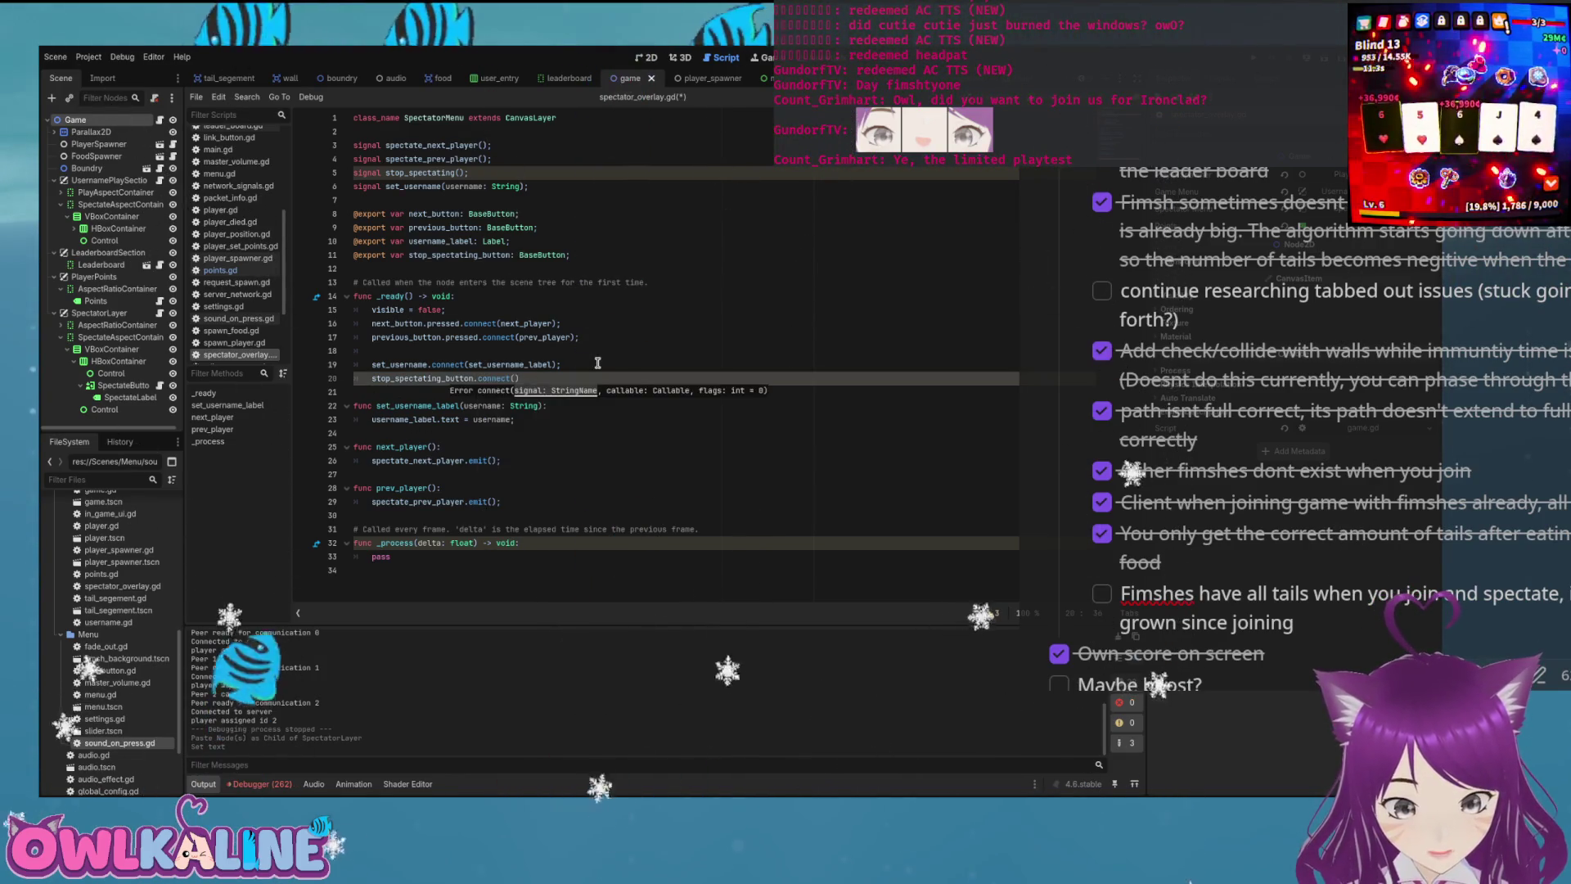
pyautogui.press('Left')
pyautogui.press('Left')
pyautogui.write('pressed.')
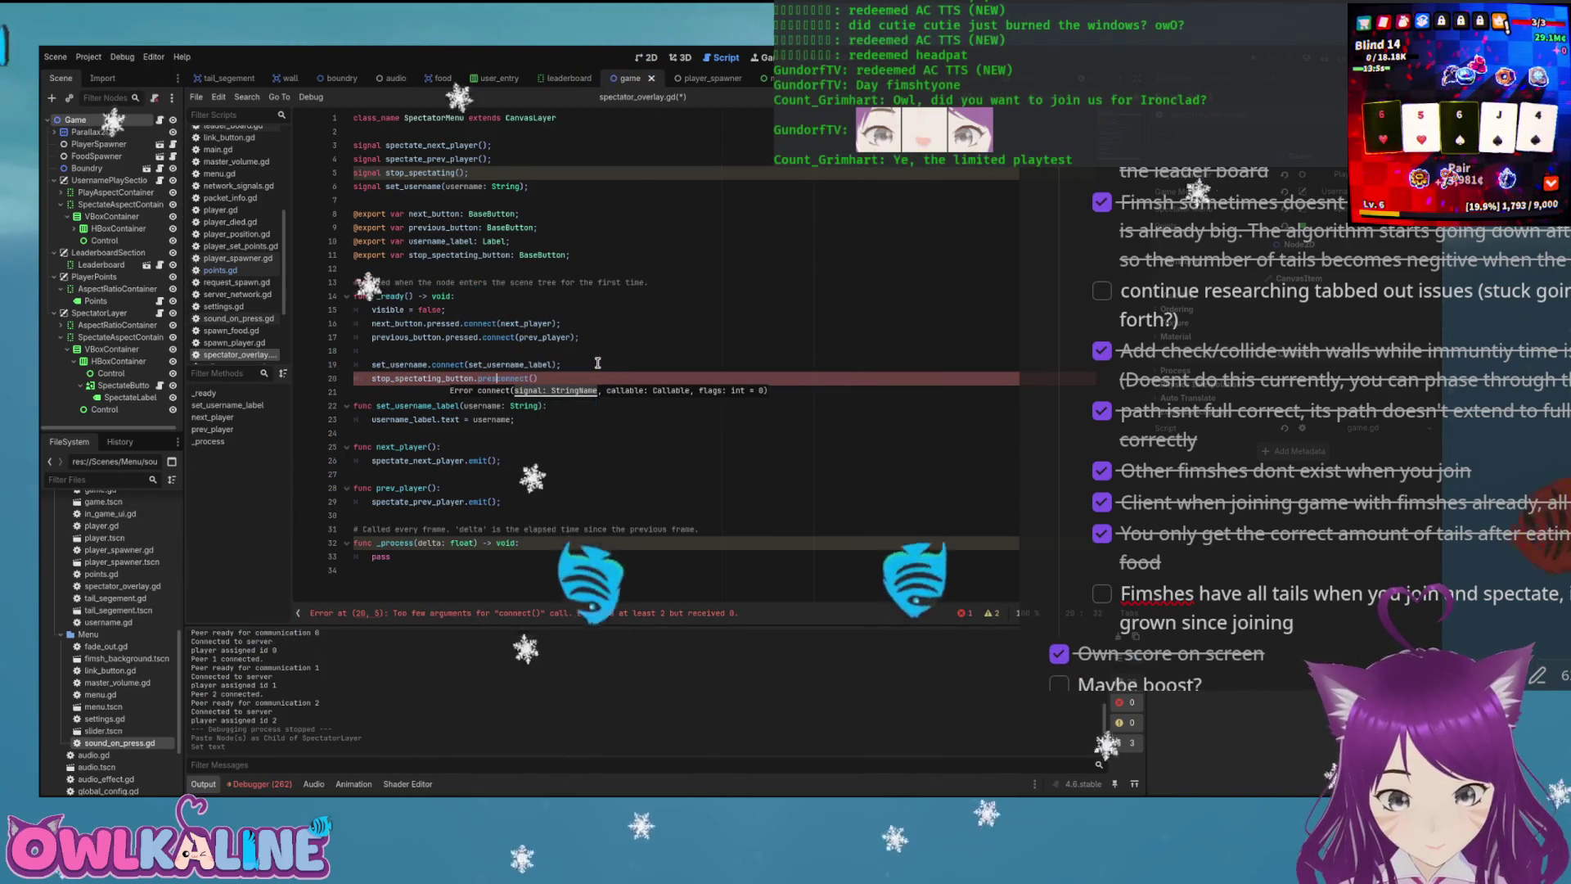
pyautogui.press('End')
pyautogui.write(';')
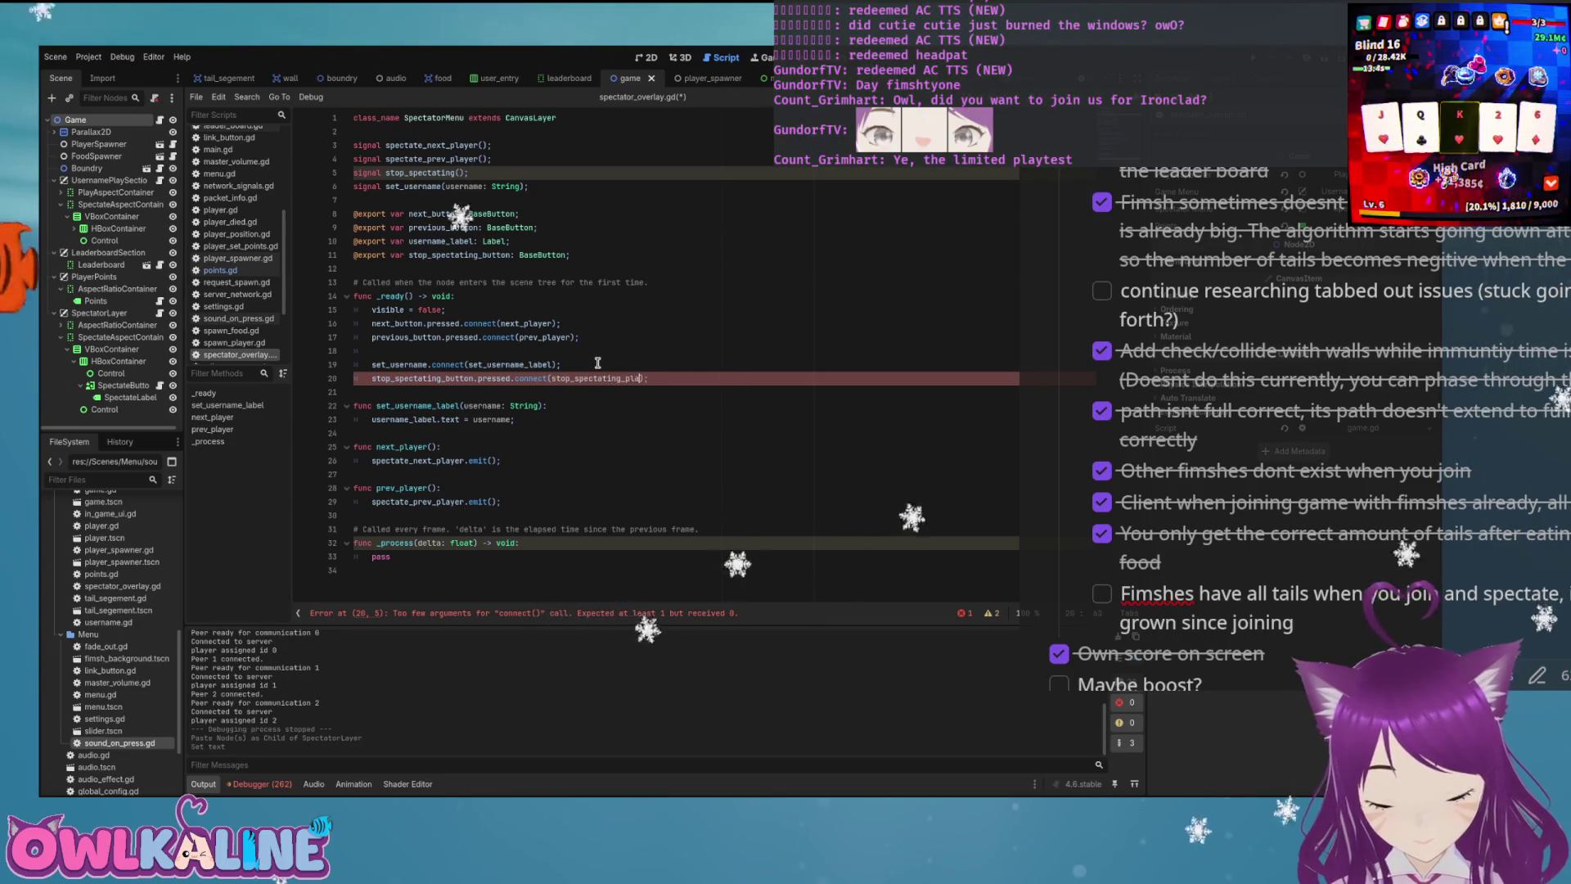
# - Add a stop_spectating_player() function whose body calls stop_spectating.emit()
pyautogui.press('Down')
pyautogui.press('Down')
pyautogui.press('Down')
pyautogui.press('Return')
pyautogui.press('Return')
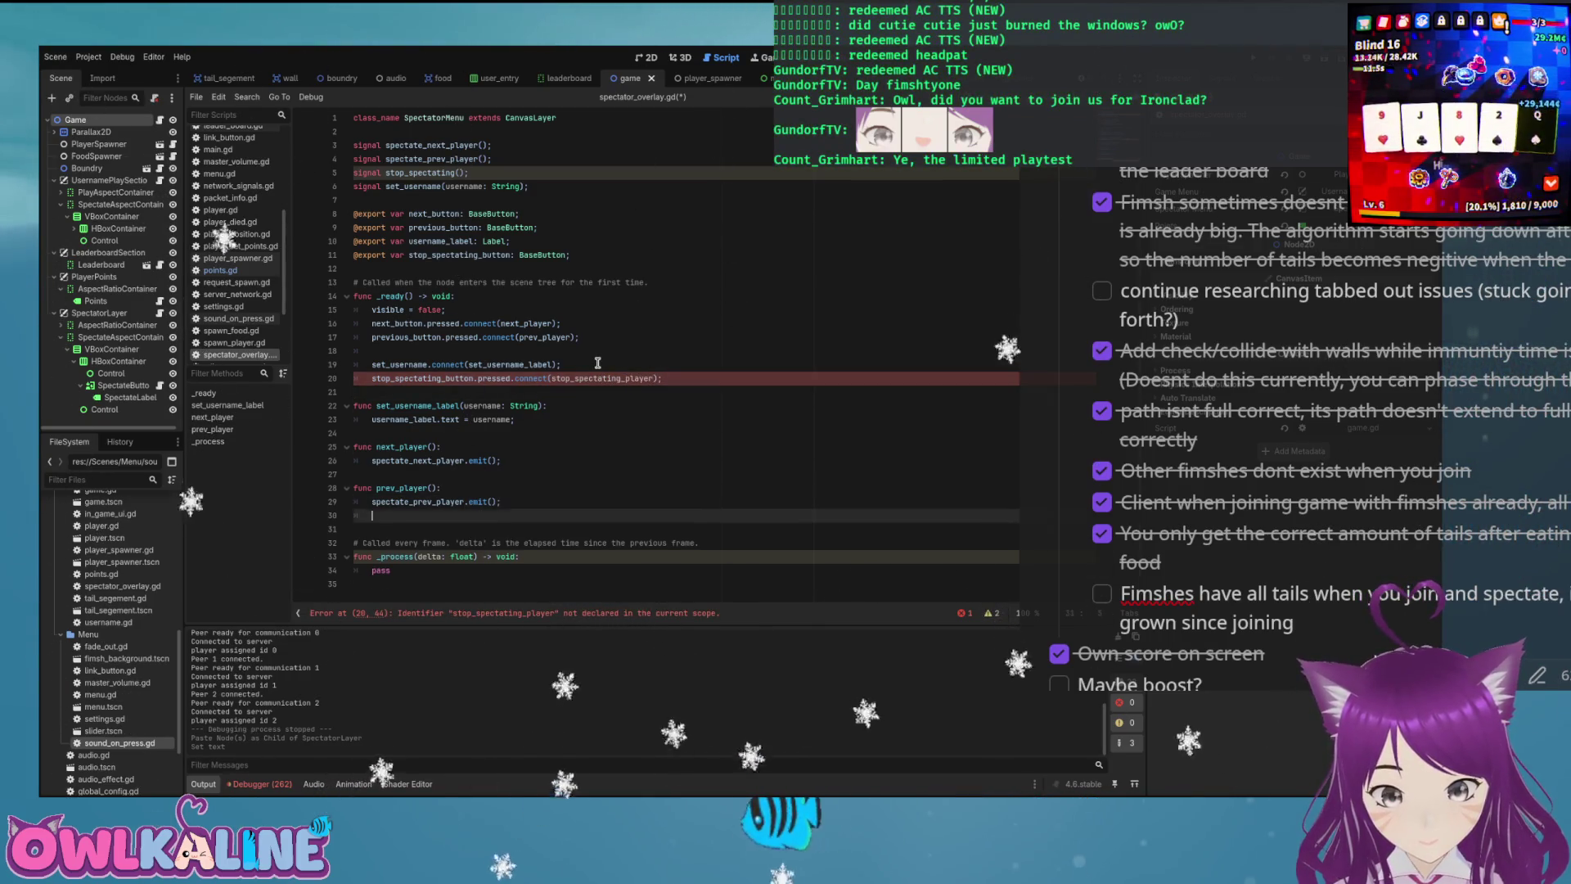
pyautogui.write('func stop')
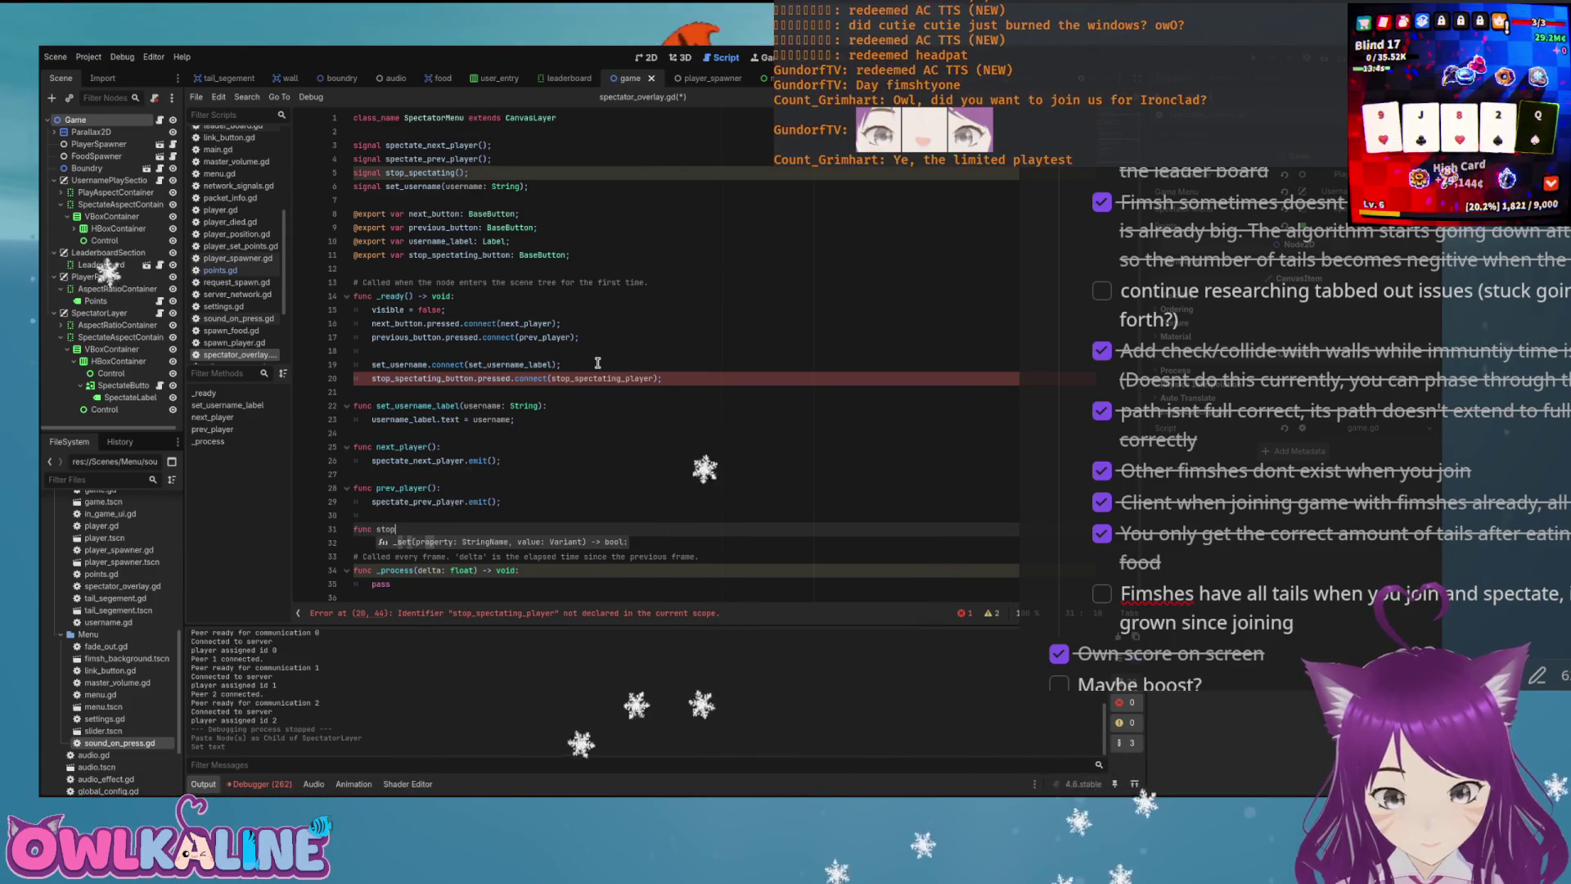
pyautogui.write('_spectating_player():')
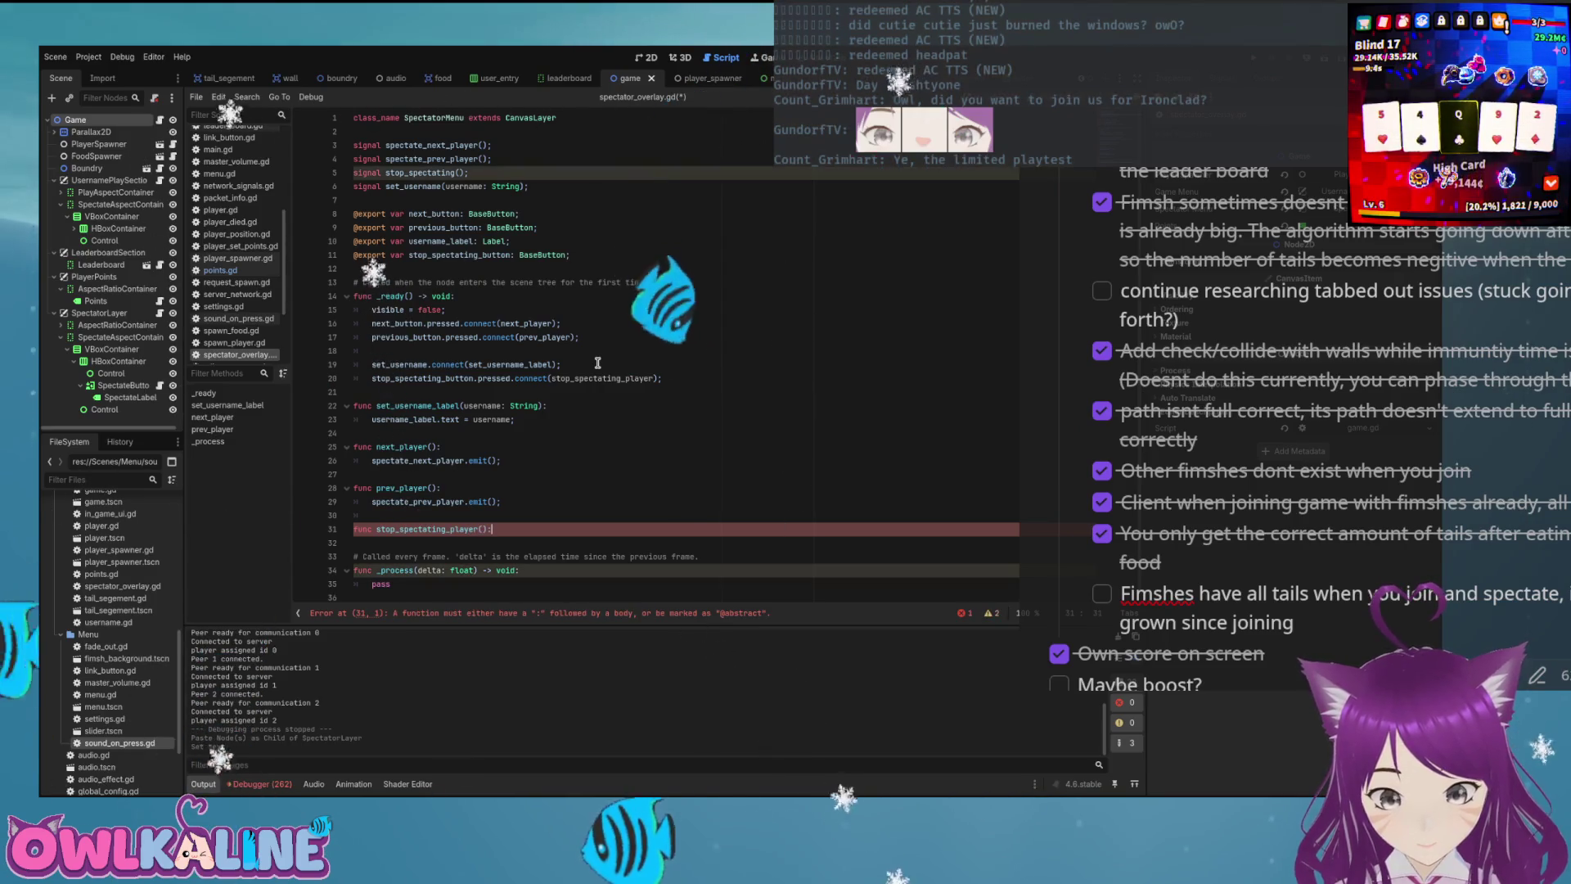
pyautogui.press('Return')
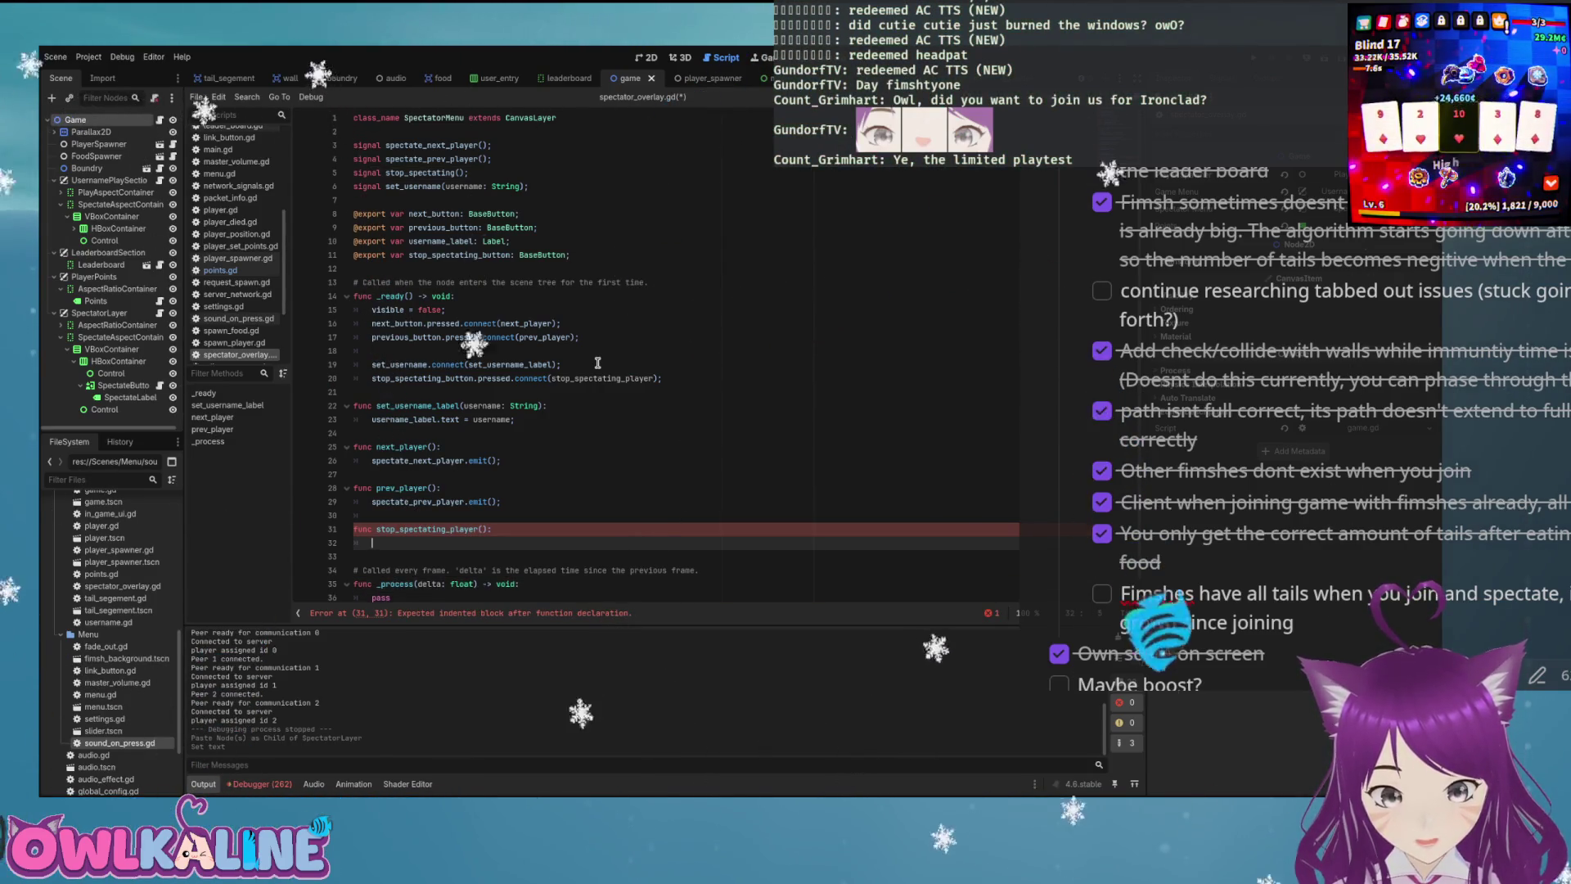
pyautogui.write('stop_spectating.e')
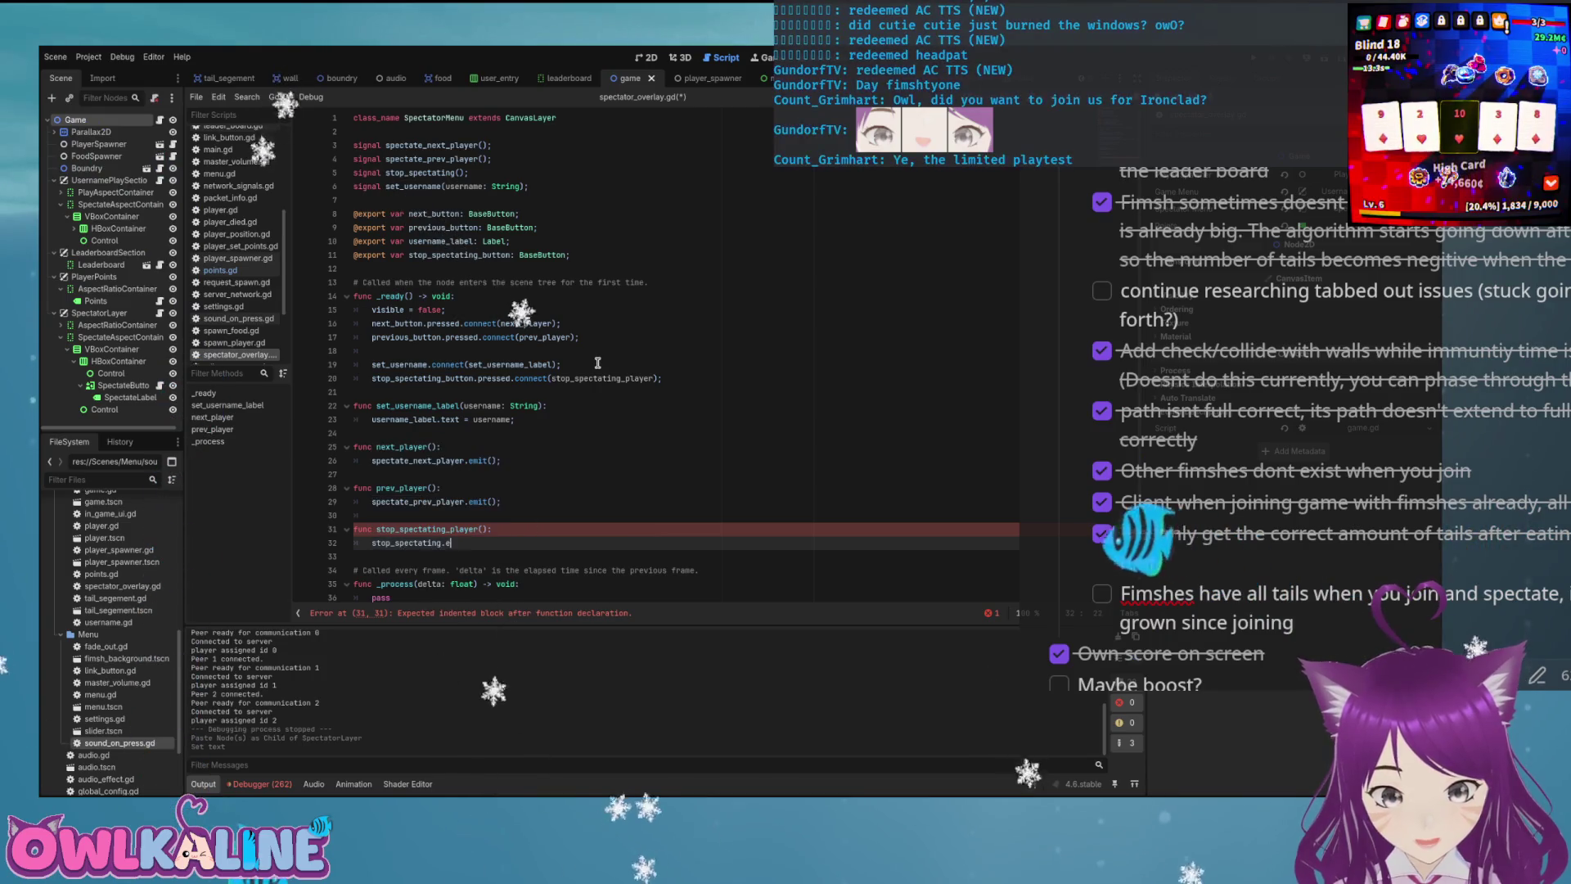
pyautogui.write('mit();')
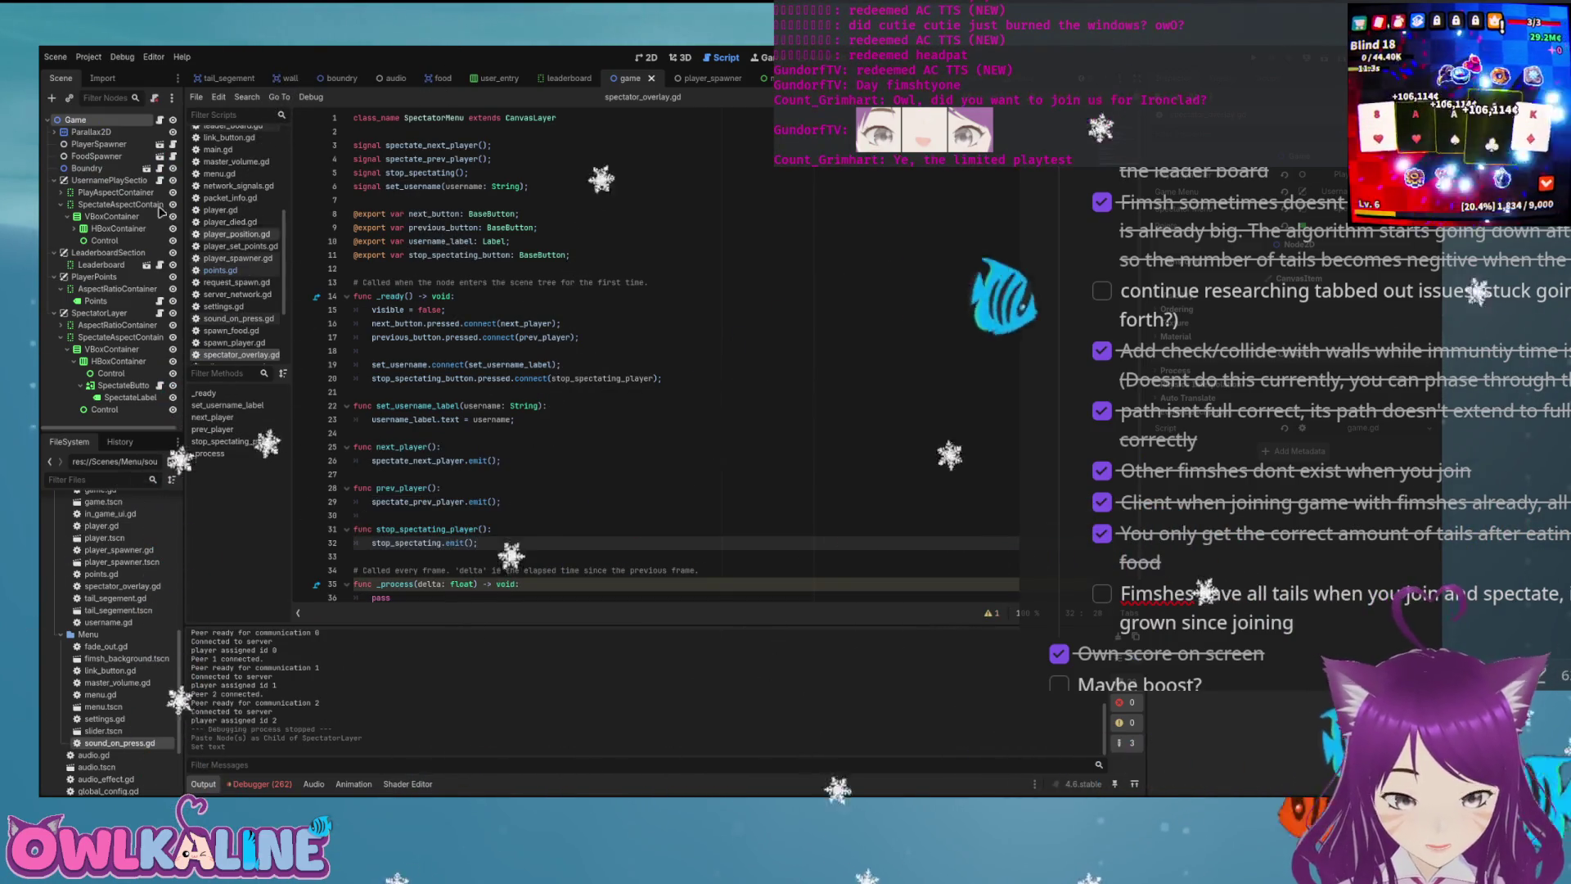
pyautogui.click(159, 120)
# - Add spectator_menu.stop_spectating.connect(show_game_menu) to _ready in game.gd and run the project
pyautogui.click(699, 324)
pyautogui.press('Return')
pyautogui.write('spectator_menu.')
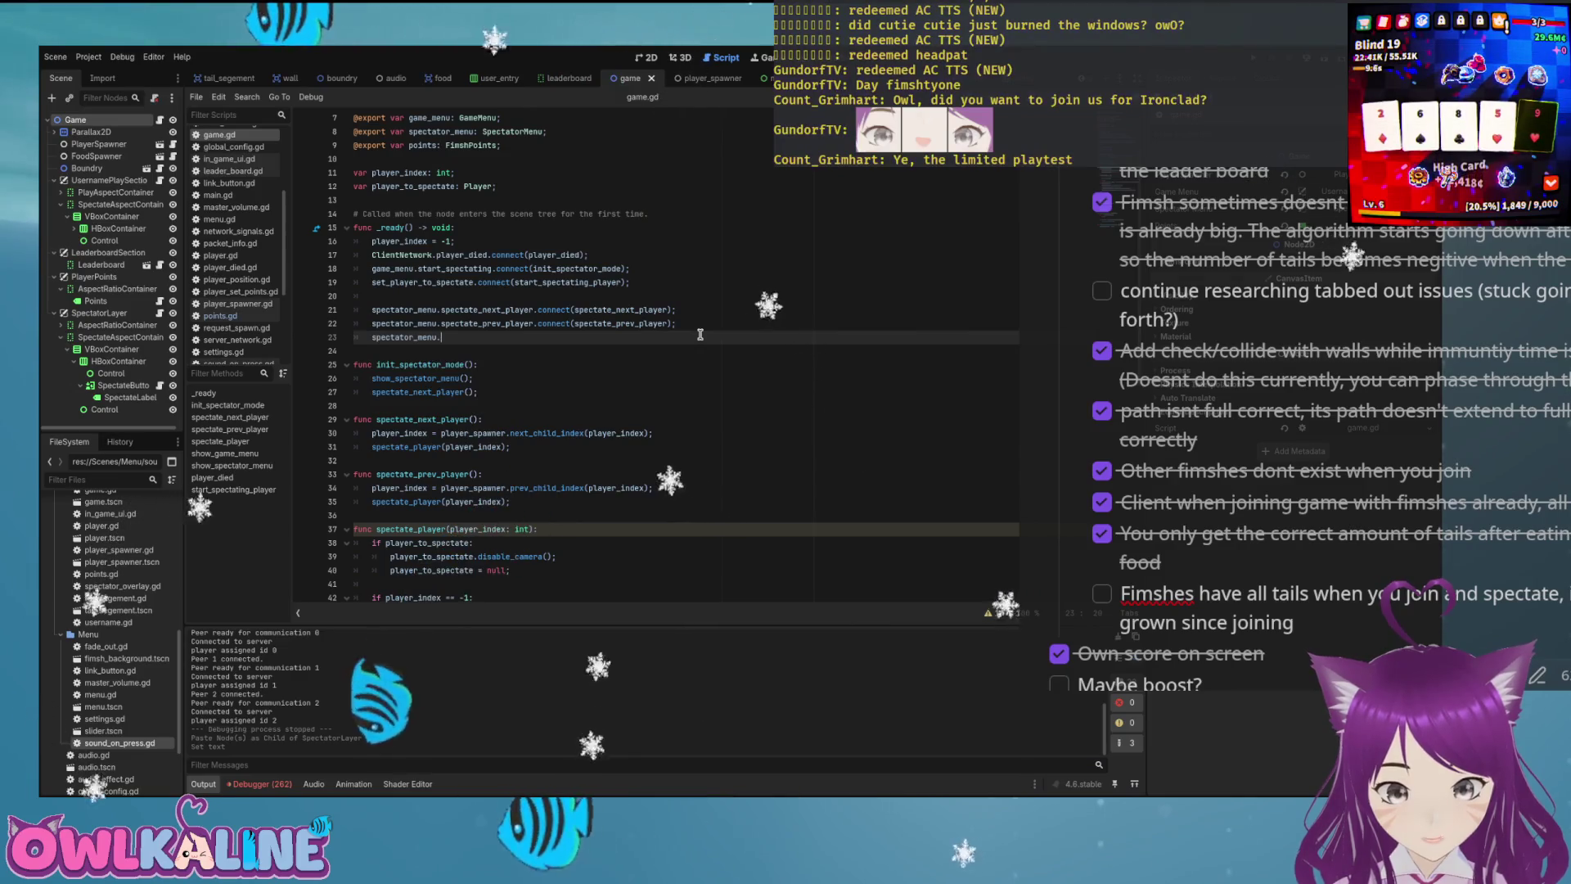
pyautogui.write('stop_spectating.c')
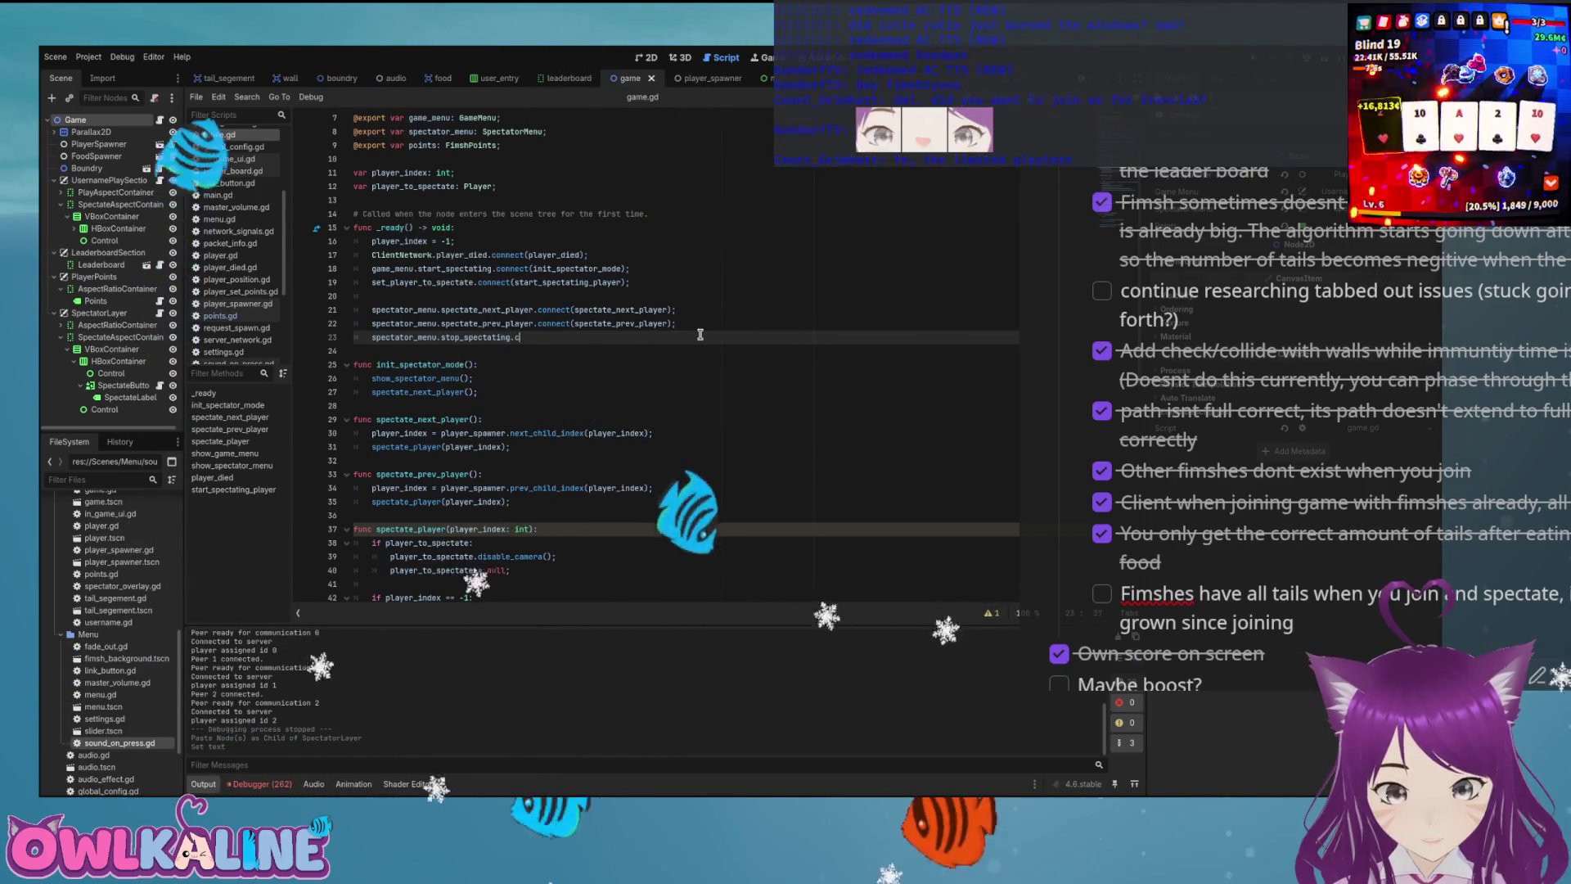
pyautogui.write('onnect();')
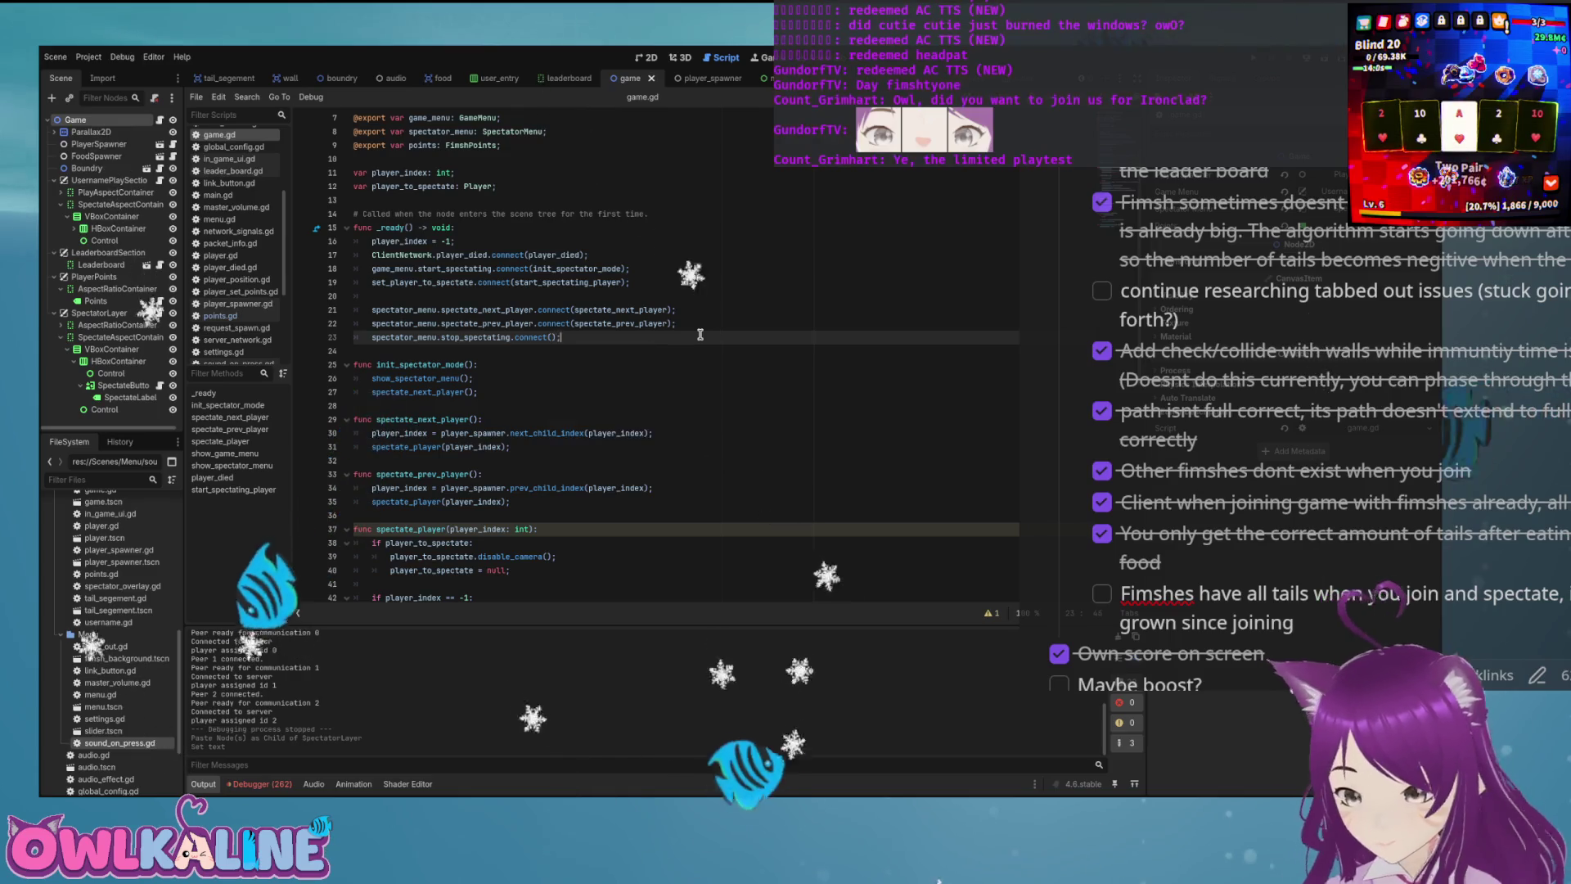
pyautogui.press('Left')
pyautogui.press('Left')
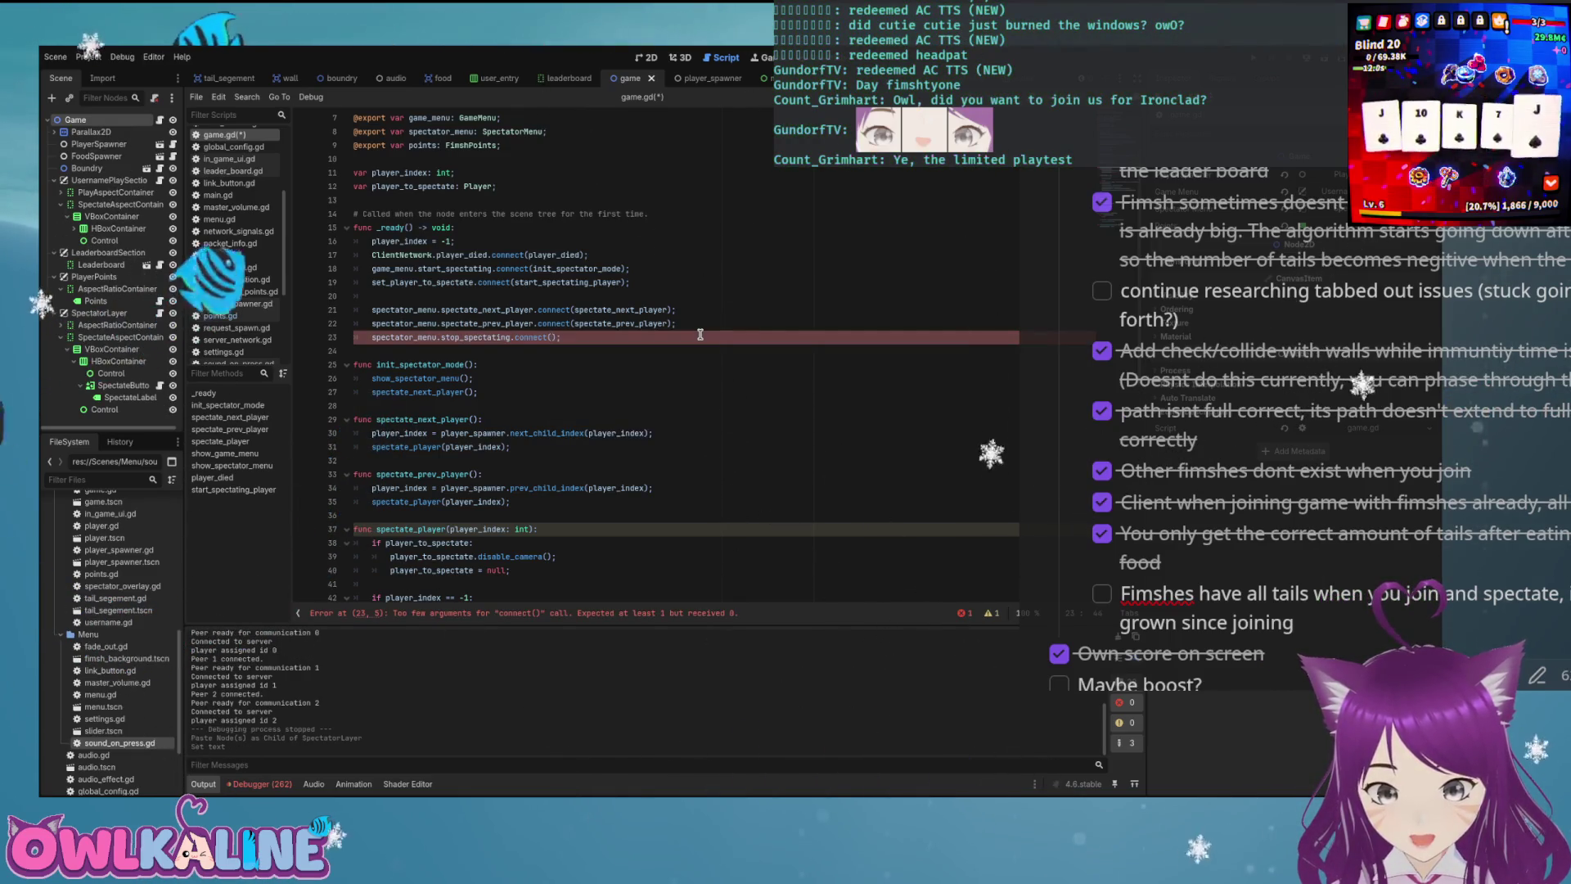
pyautogui.scroll(-5, 688, 343)
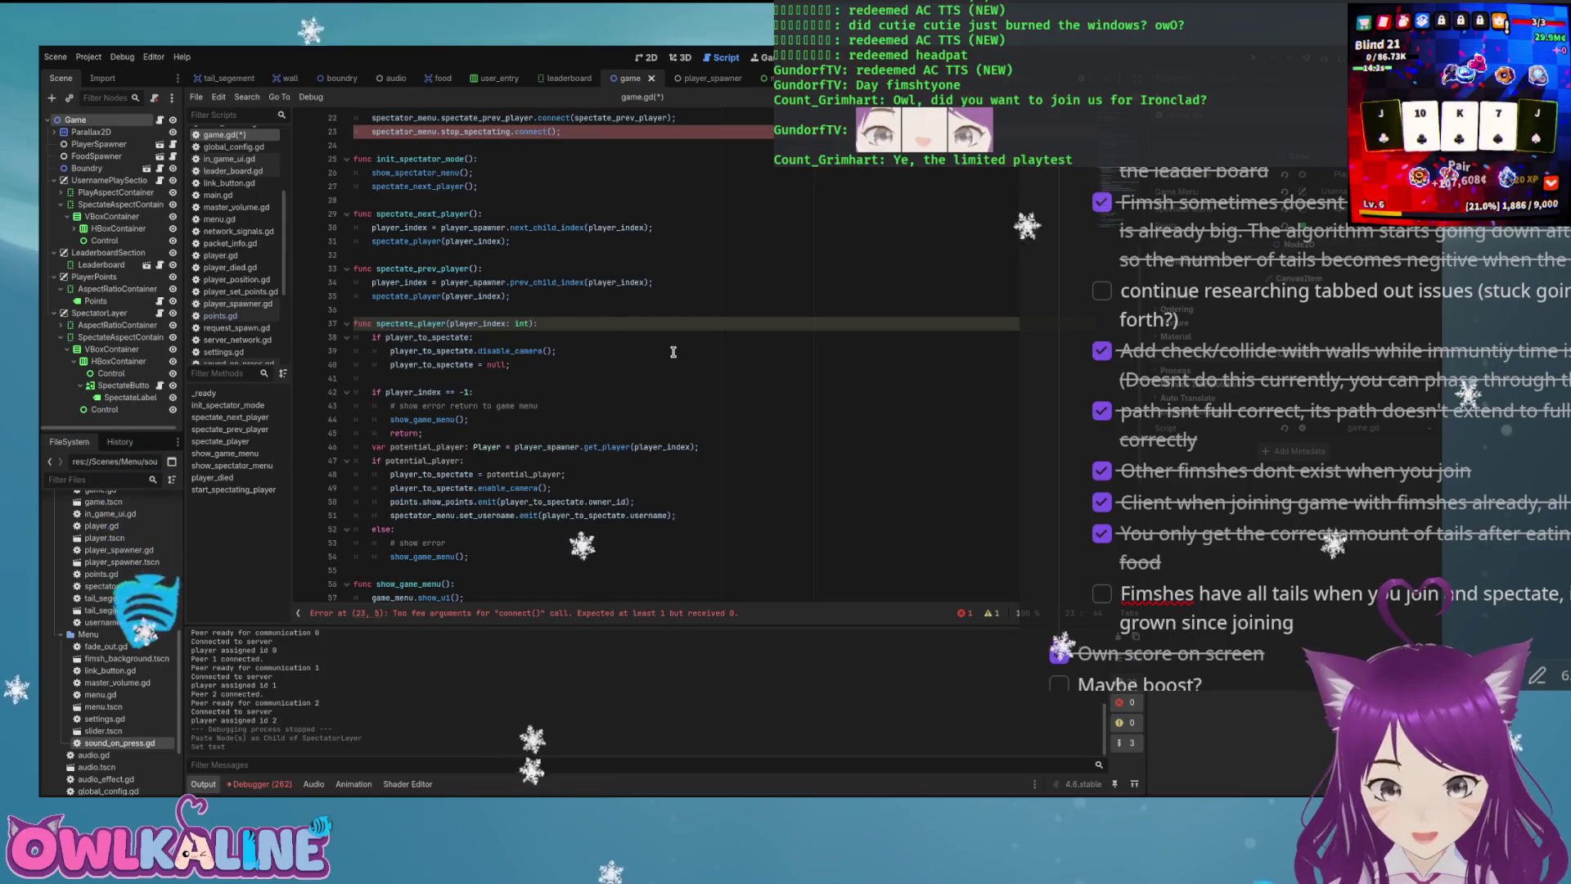
pyautogui.scroll(-6, 673, 352)
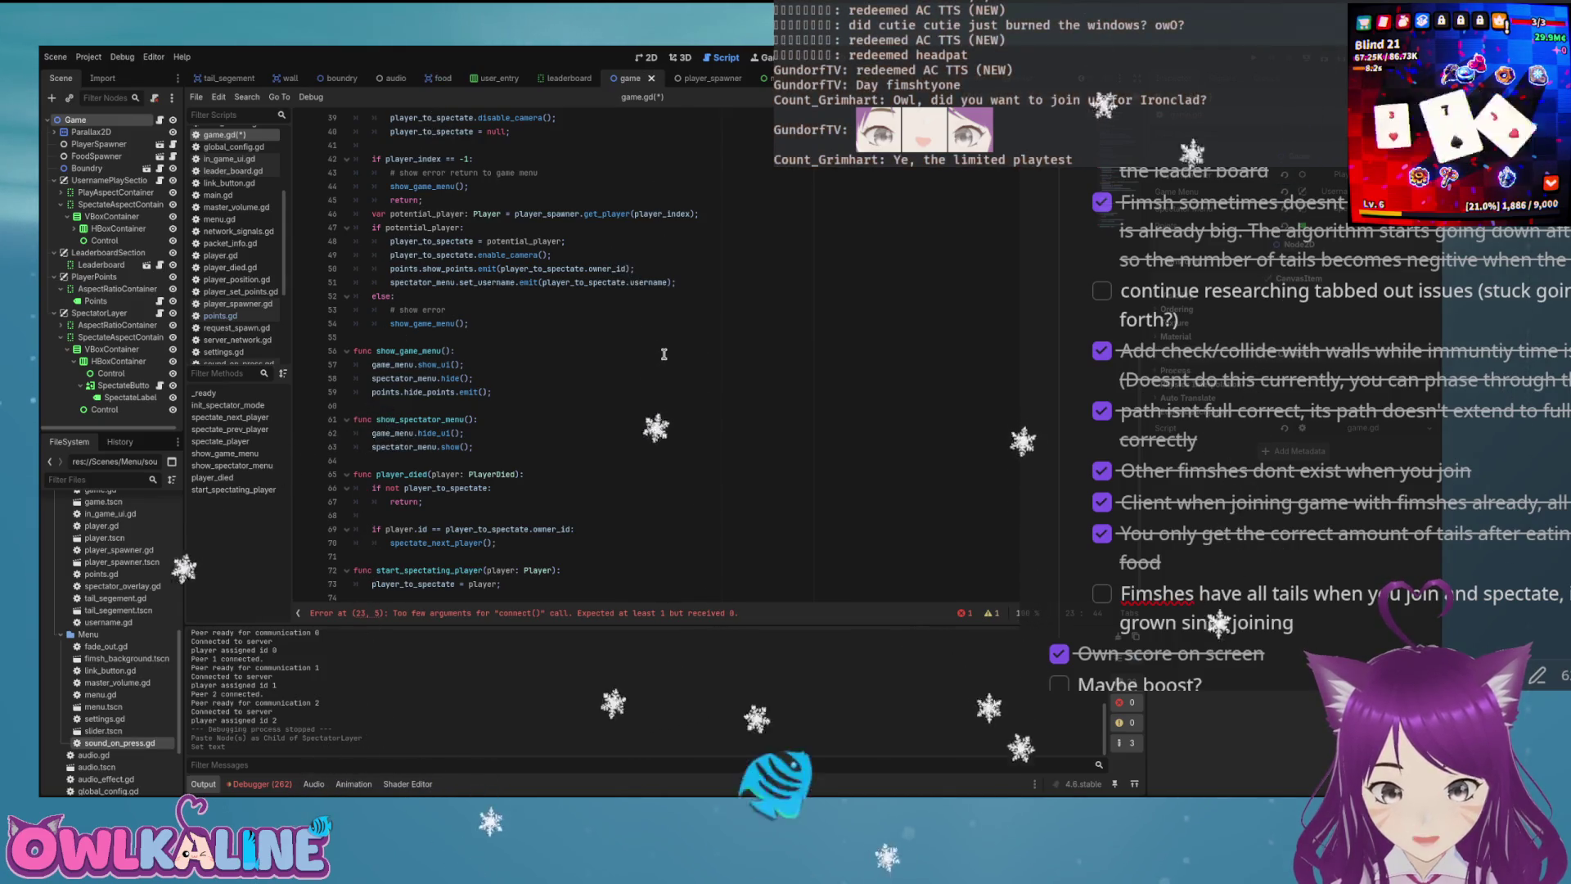
pyautogui.write('show_game_menu);')
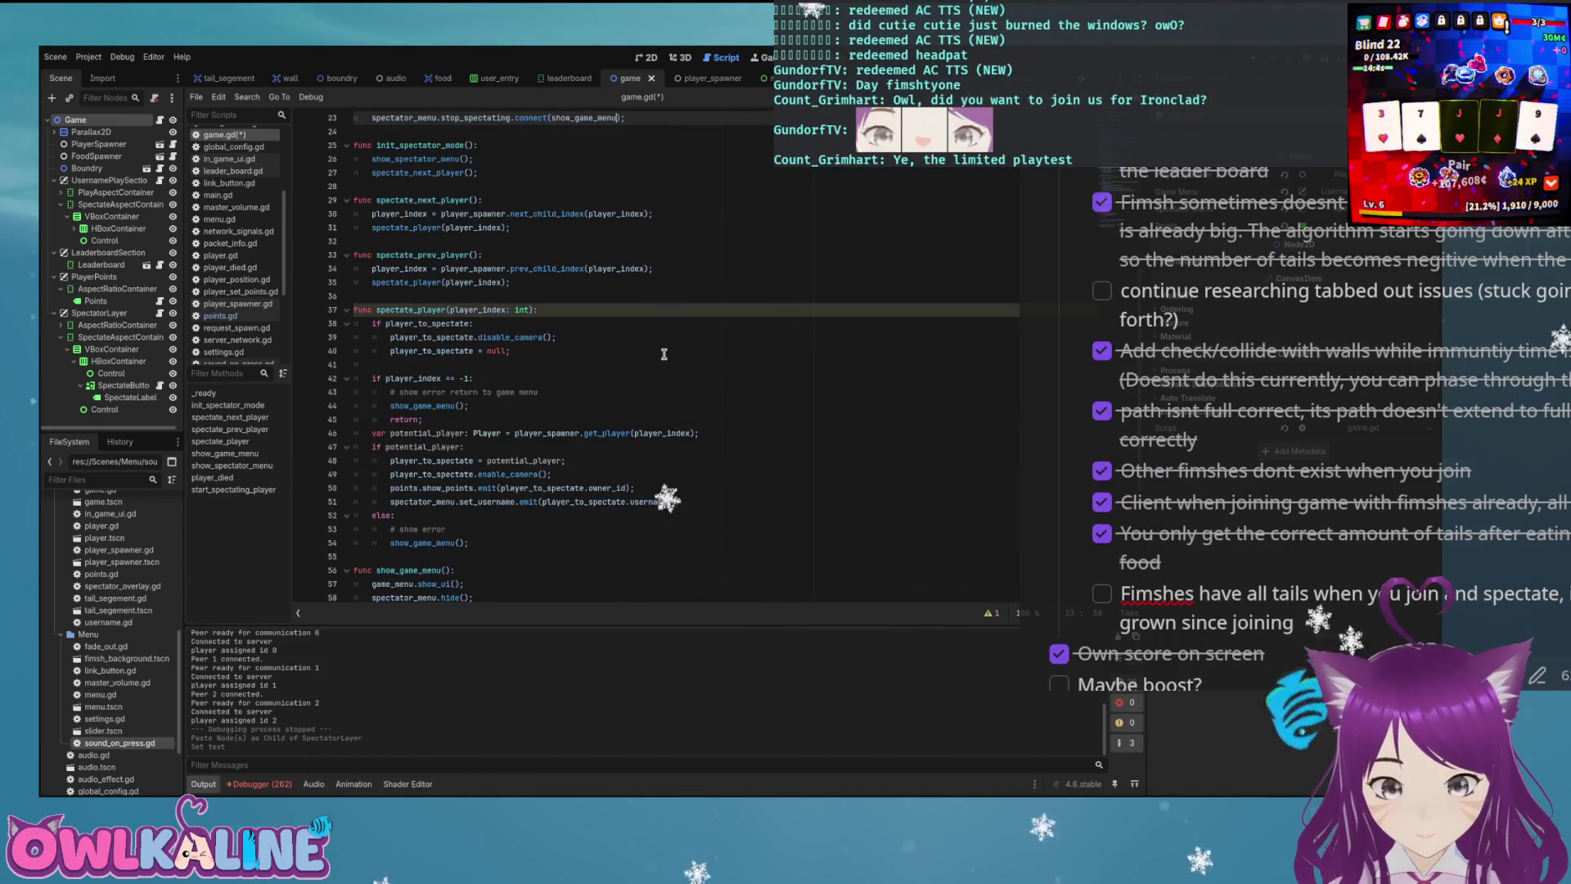
pyautogui.scroll(-1, 663, 354)
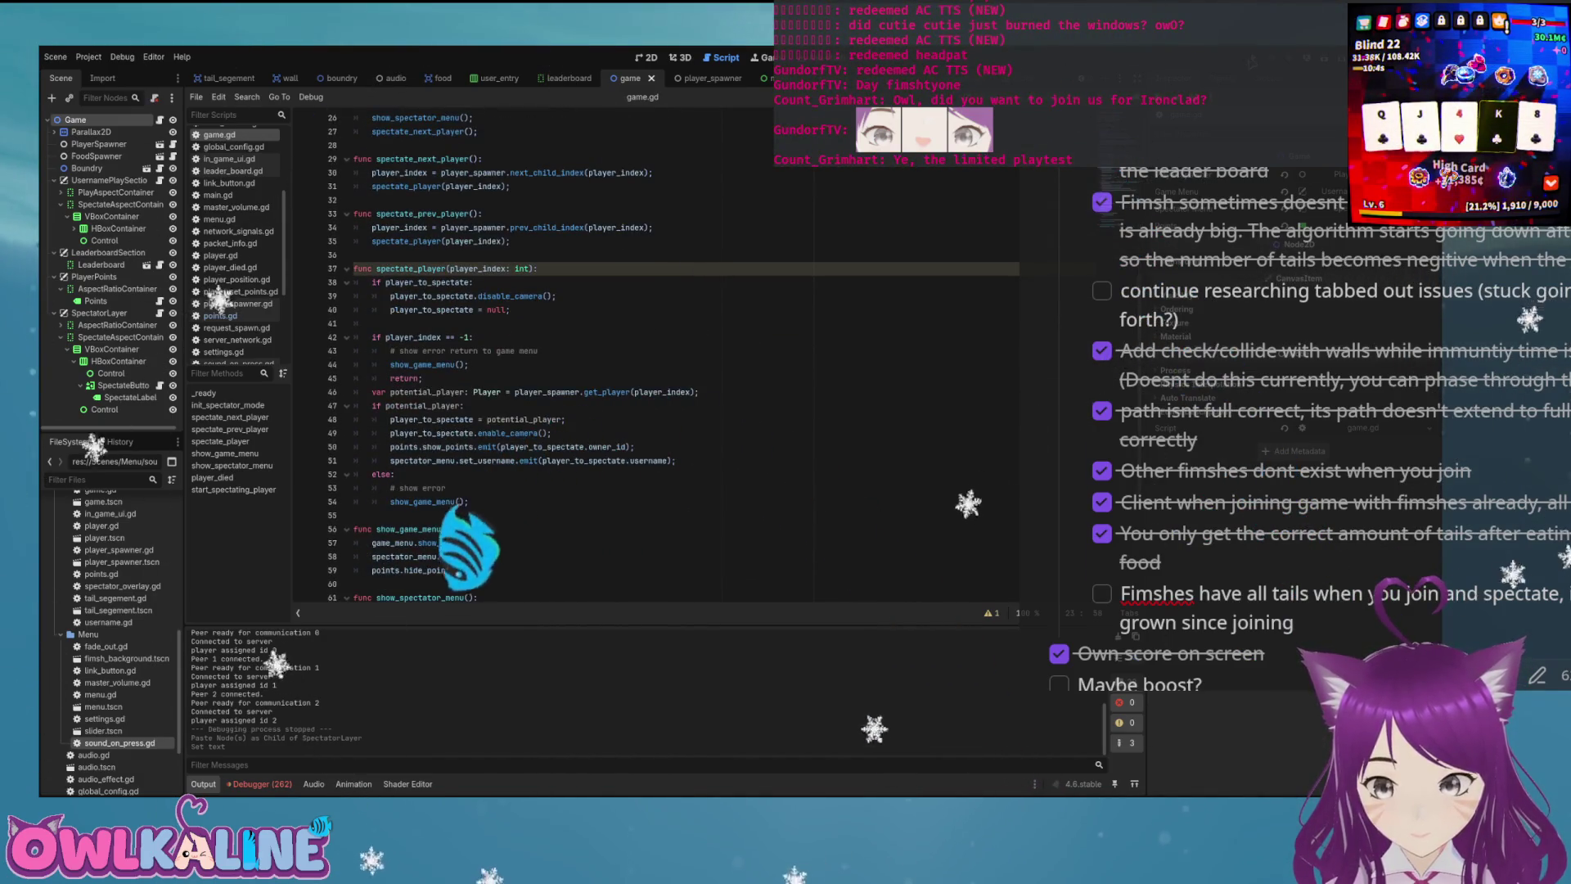
pyautogui.press('F5')
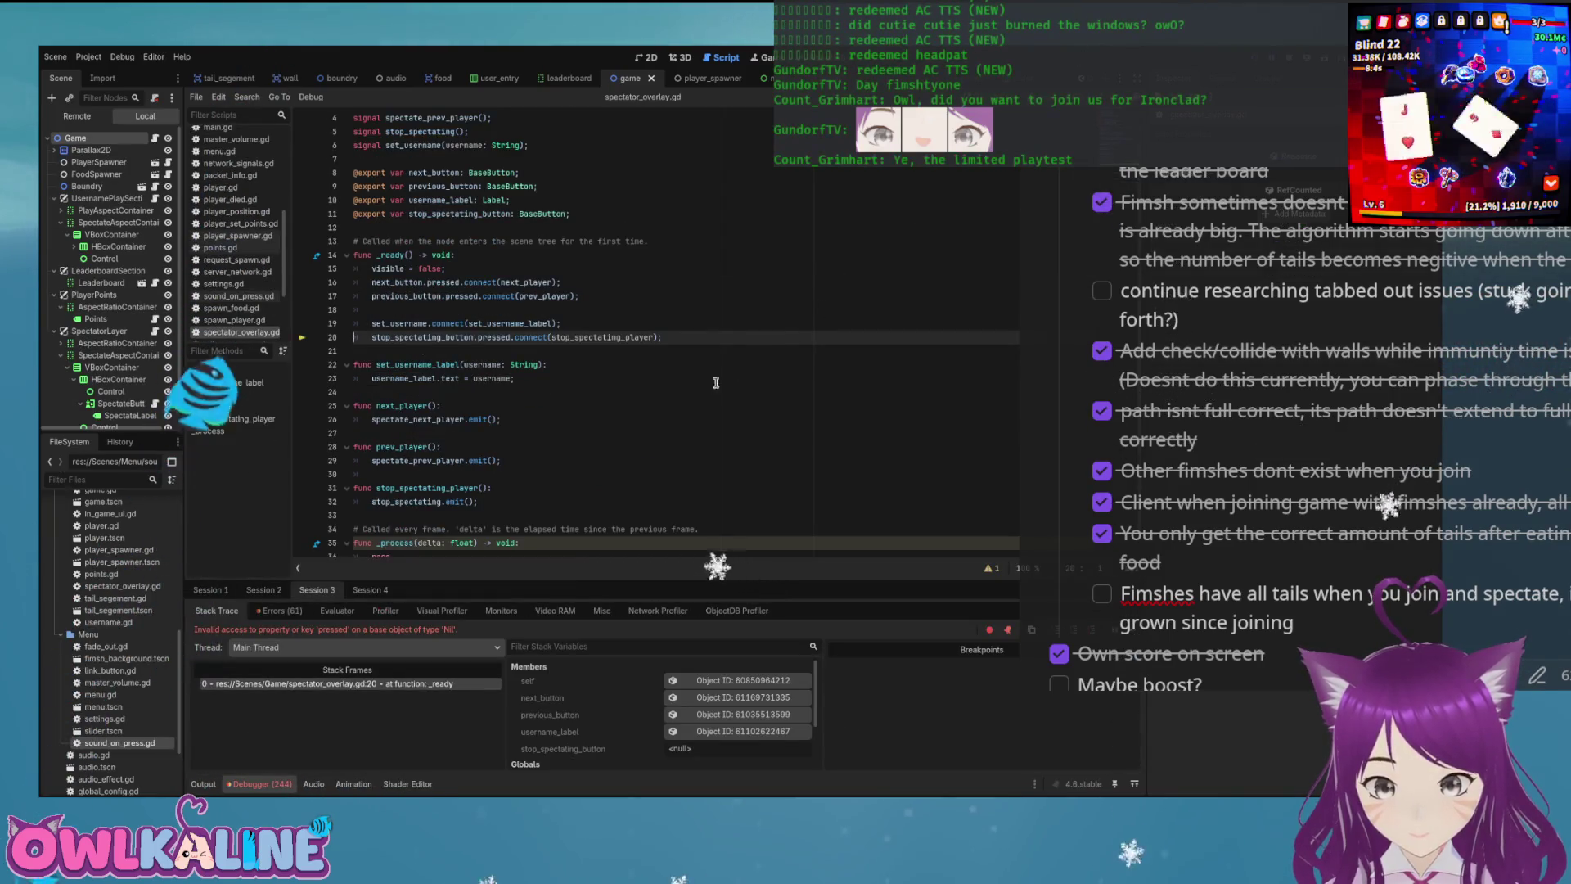
# - Select stop_spectating_button in spectator_overlay.gd to see where it is used
pyautogui.scroll(-1, 680, 399)
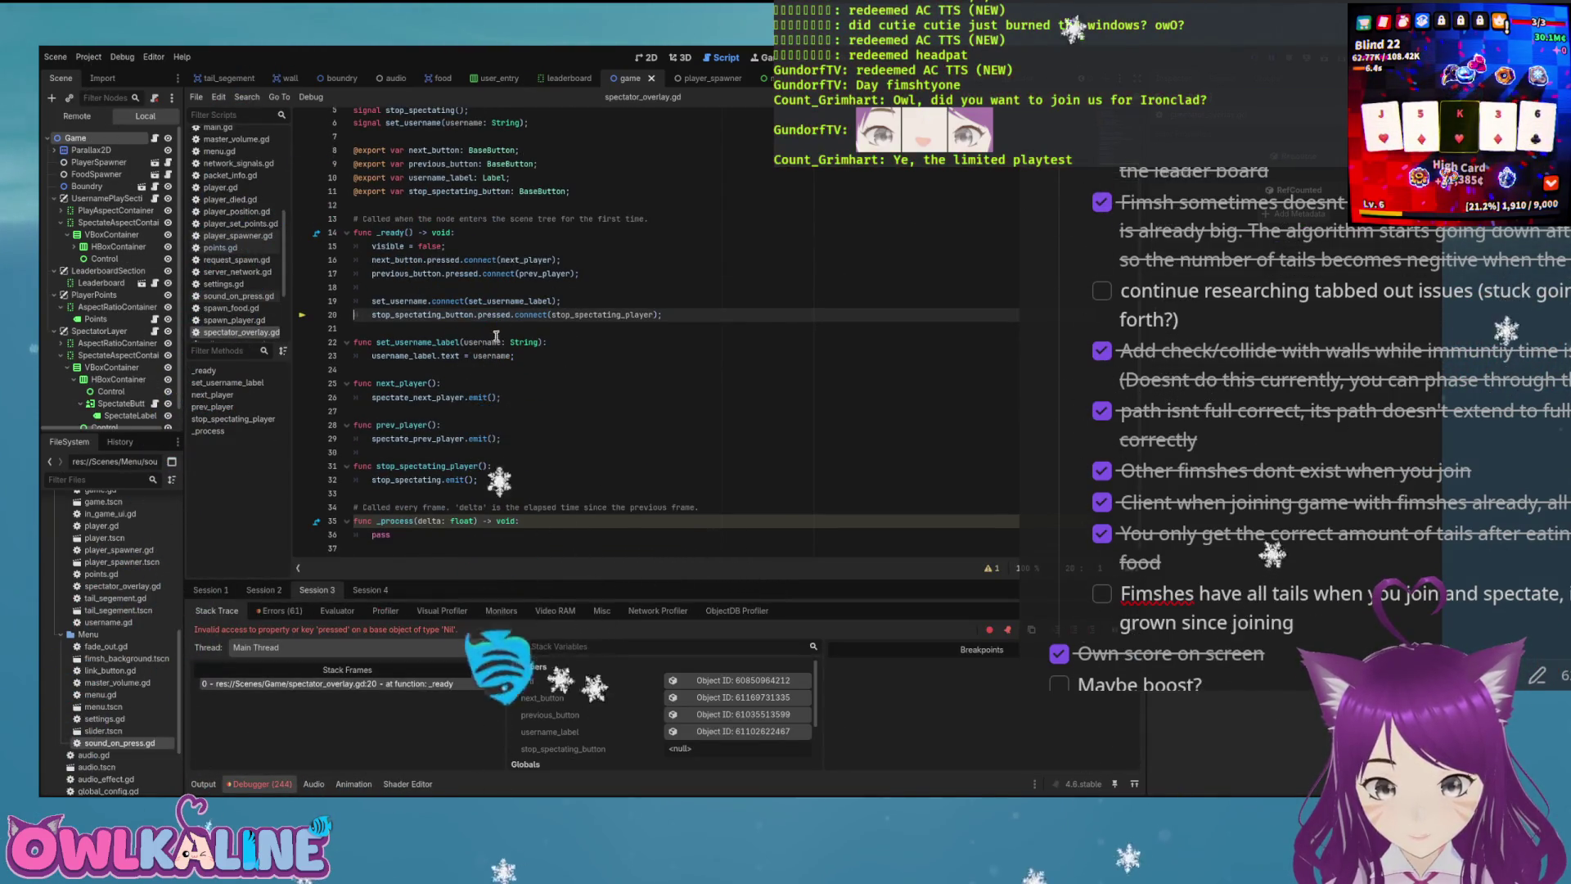
pyautogui.doubleClick(430, 313)
pyautogui.scroll(3, 471, 360)
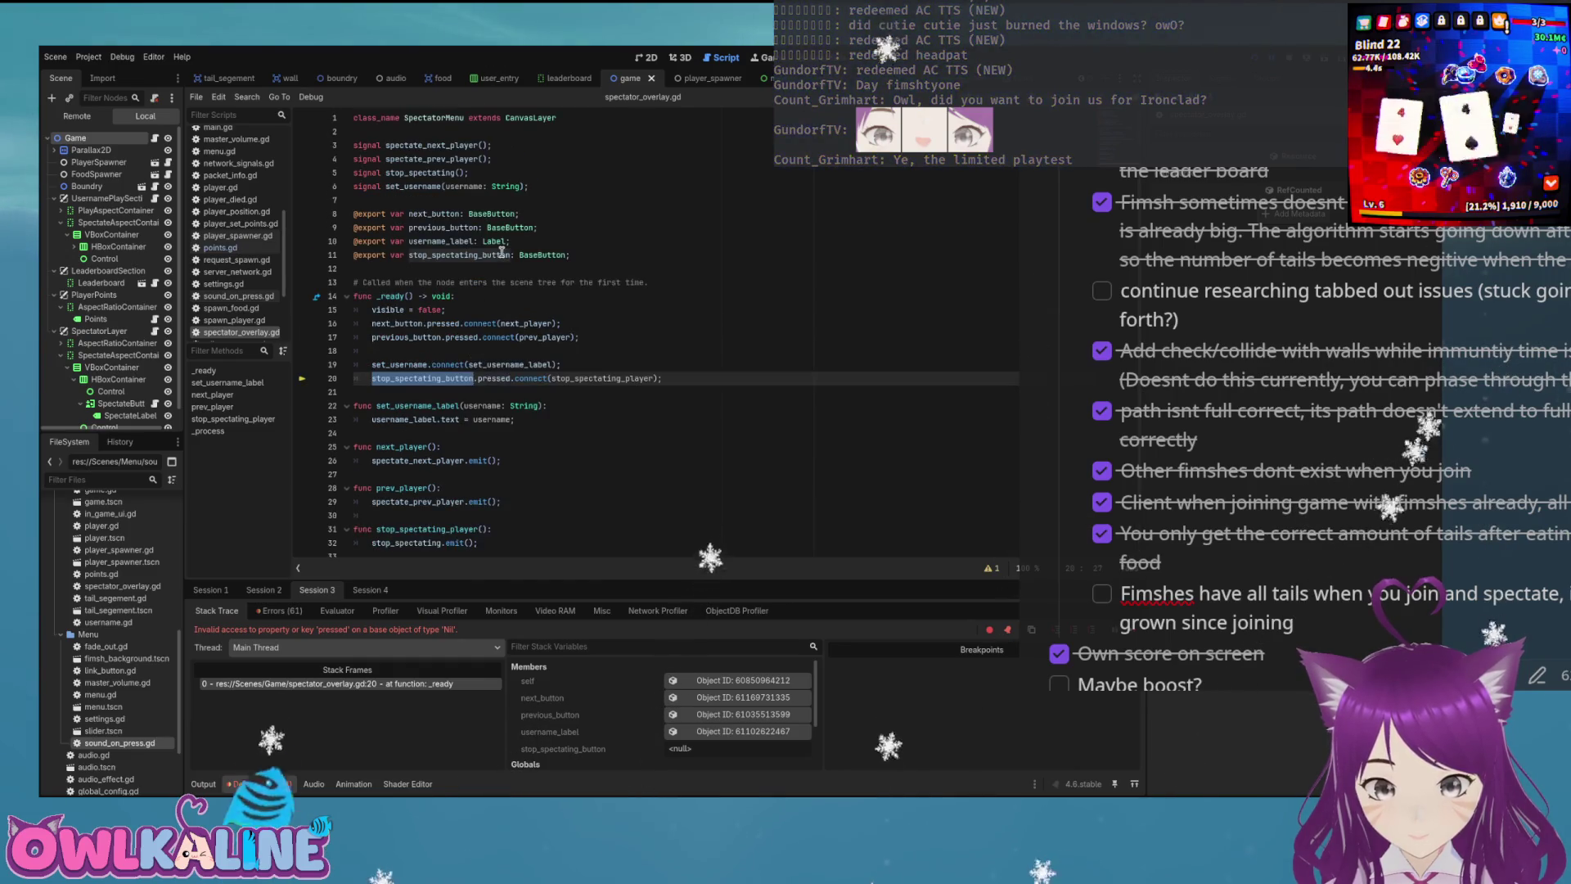
pyautogui.scroll(-1, 112, 304)
# - Inspect the SpectatorLayer, SpectateLabel and SpectateButton nodes, then stop the running game with F8
pyautogui.click(119, 318)
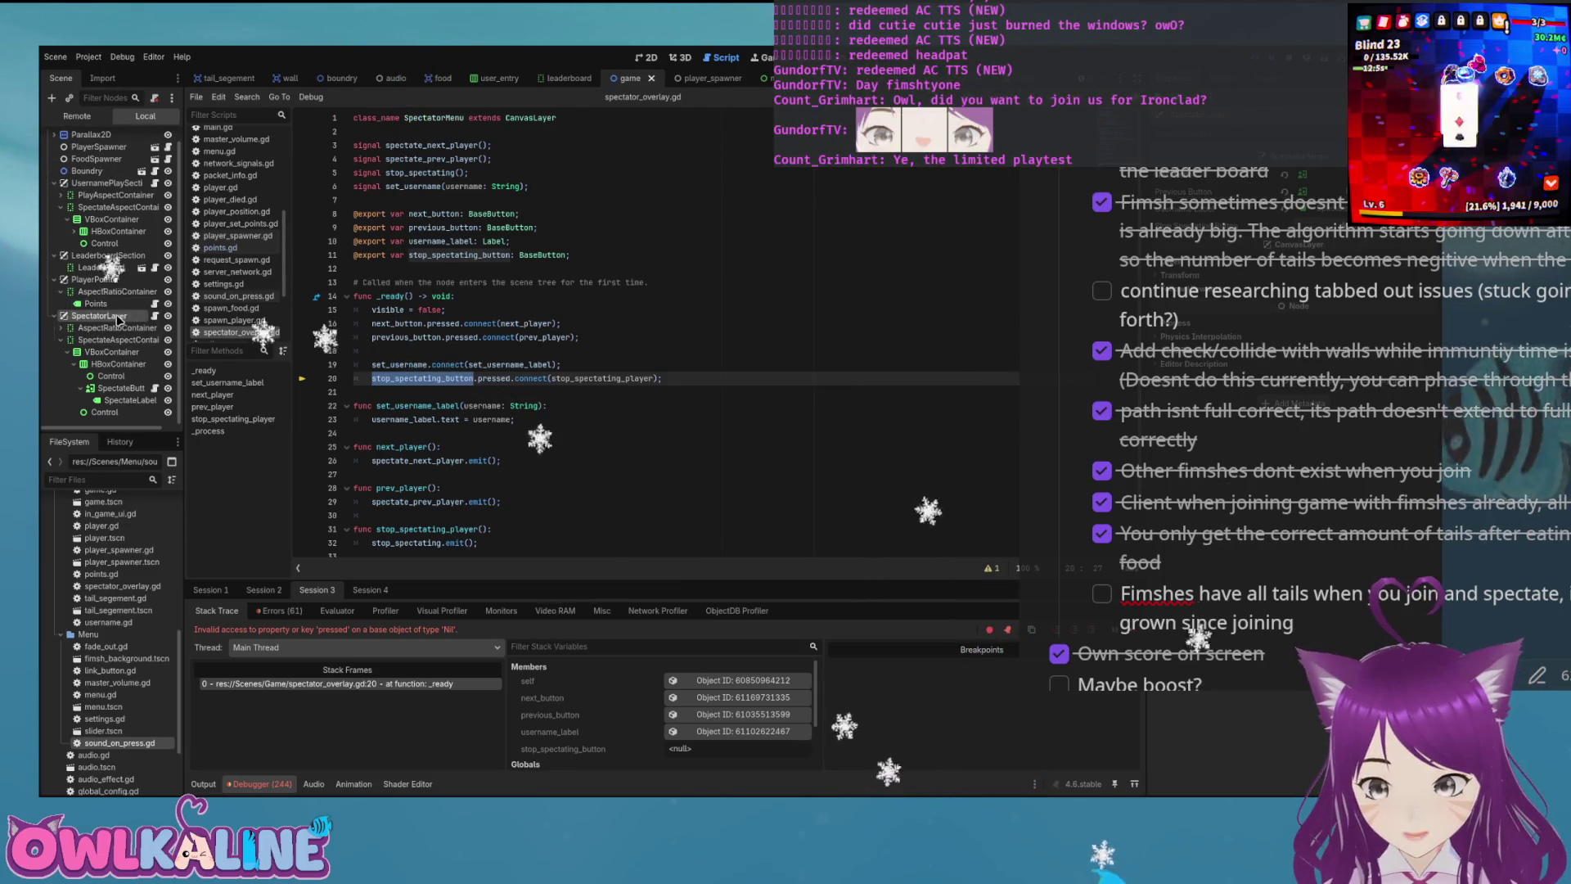
pyautogui.click(120, 400)
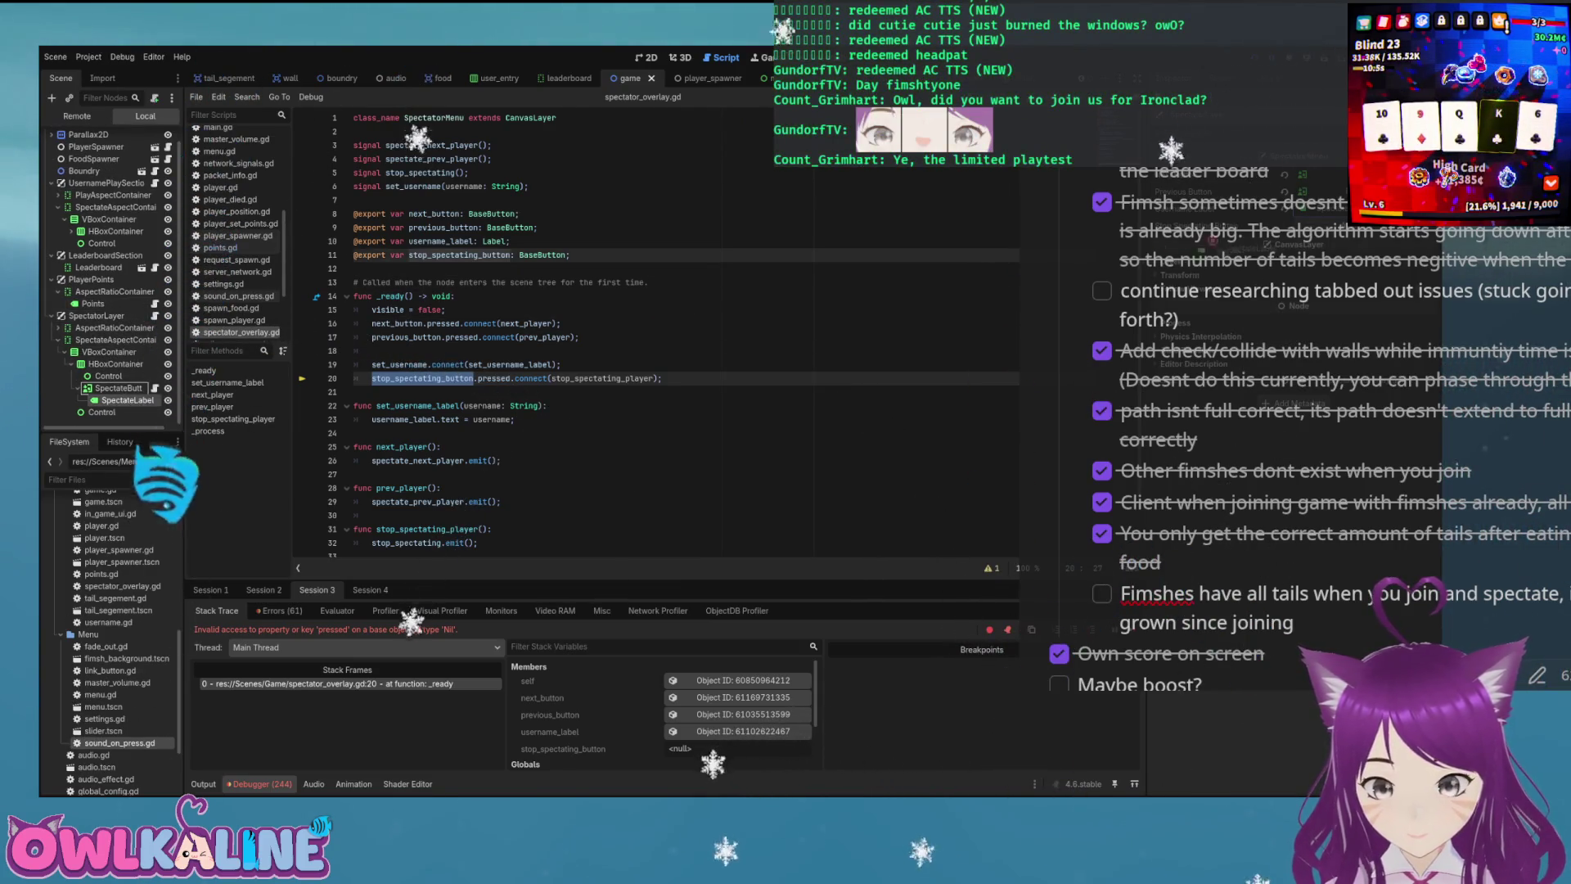
pyautogui.scroll(1, 115, 622)
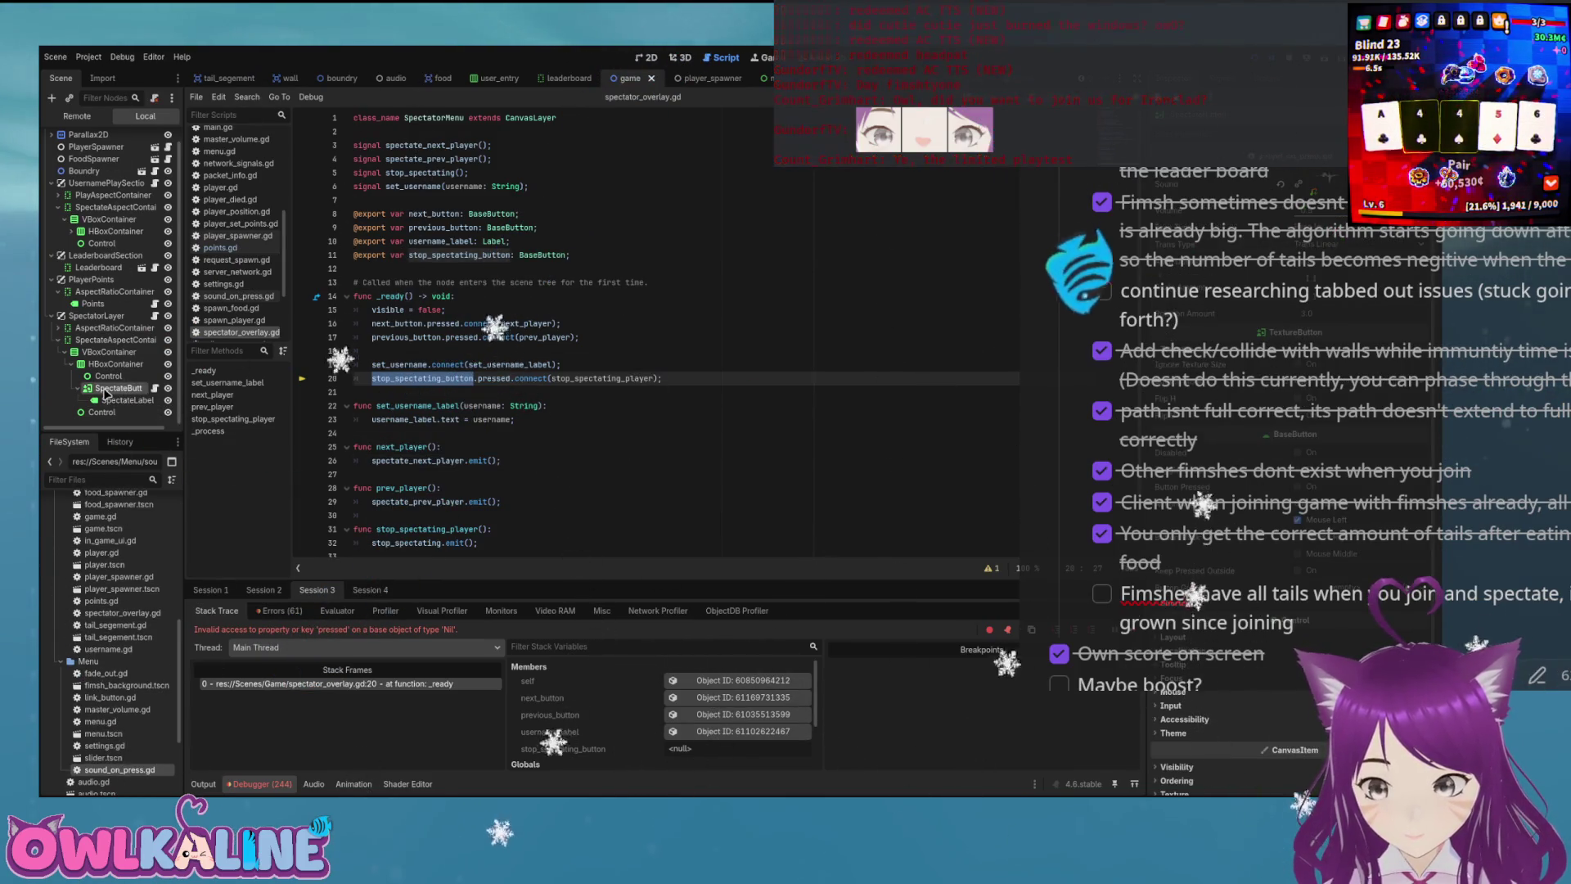
pyautogui.click(116, 388)
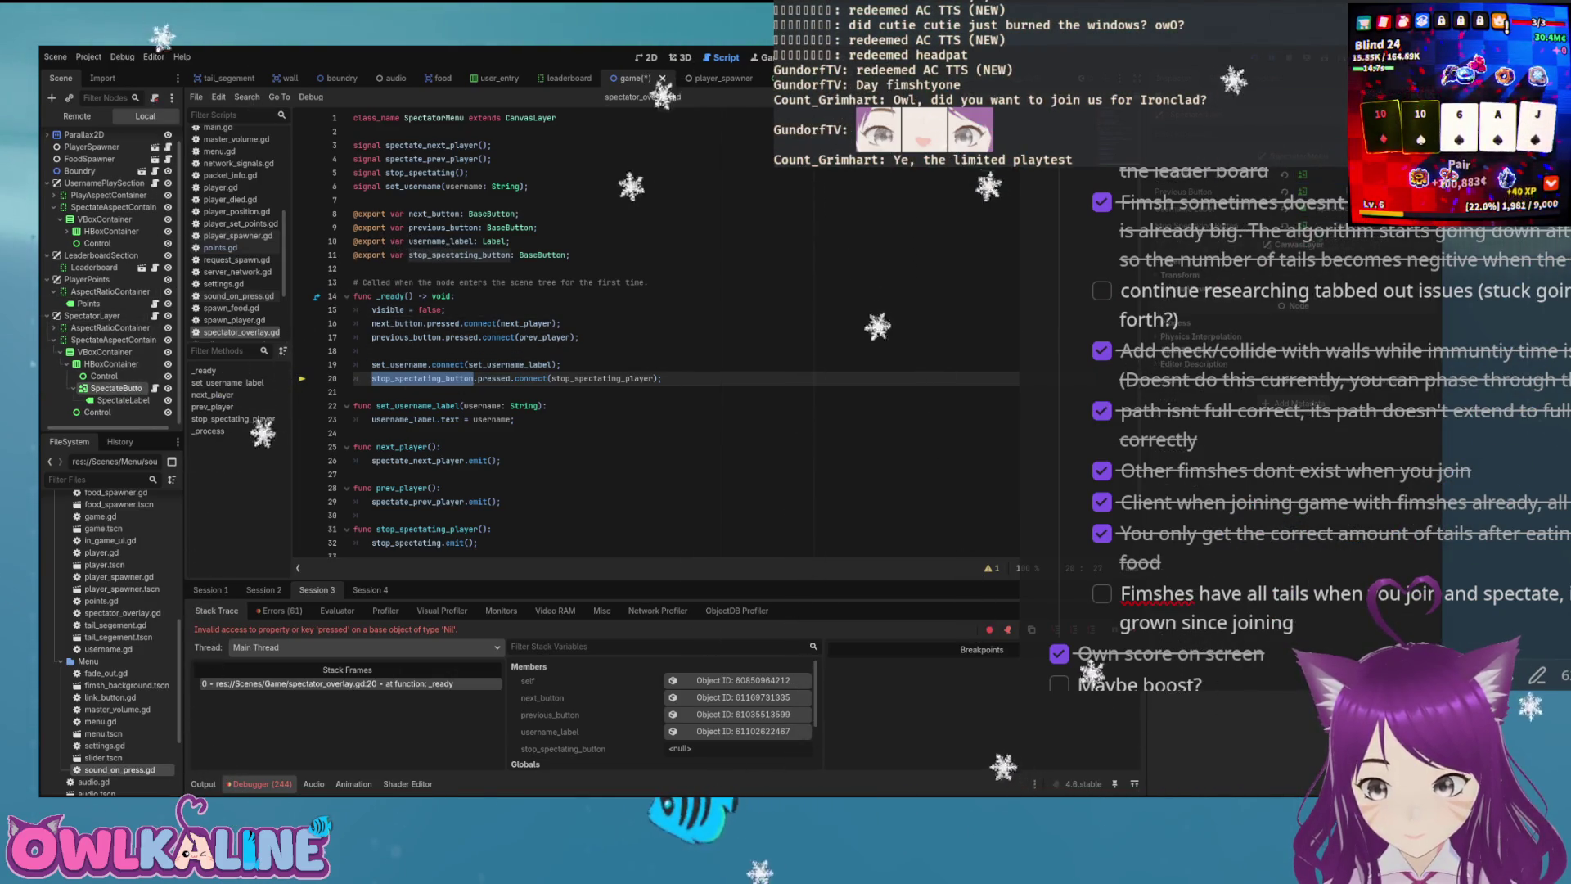
pyautogui.click(834, 268)
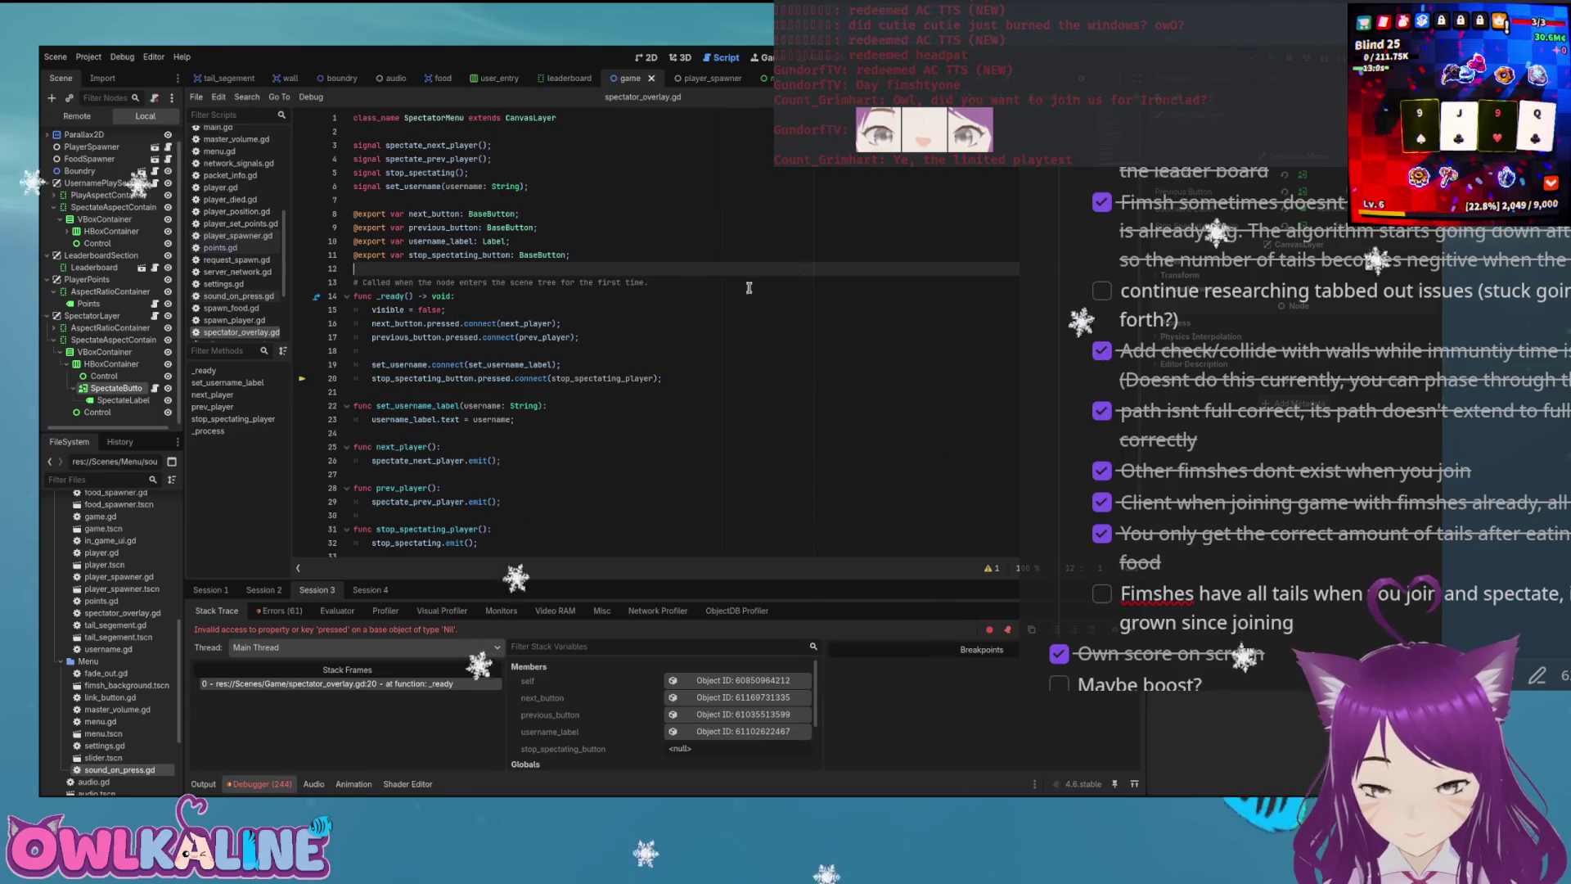
pyautogui.click(119, 388)
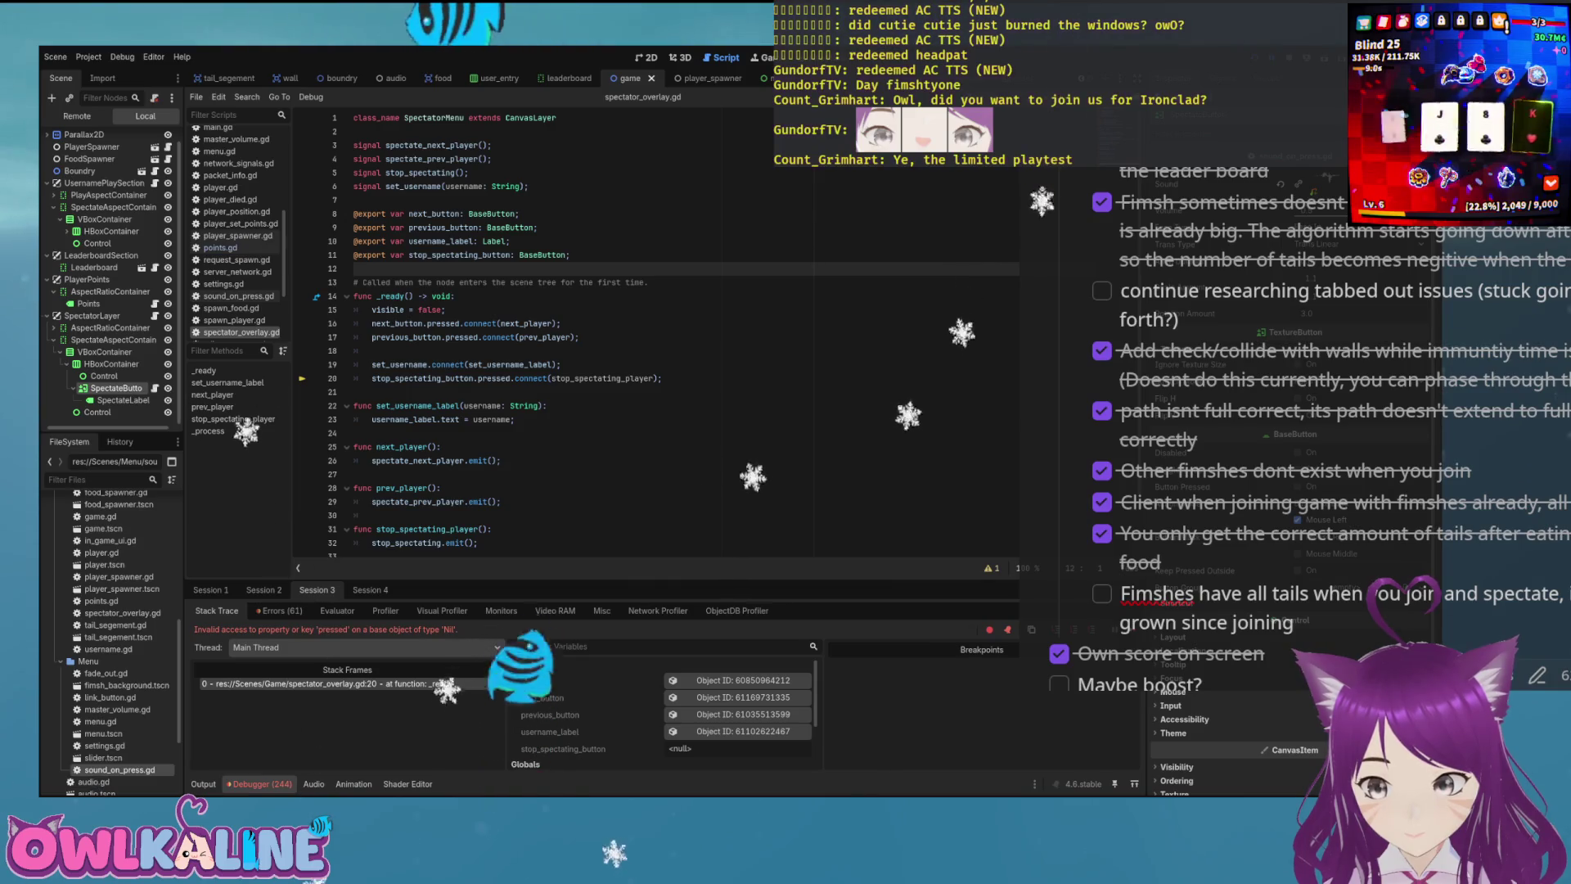
pyautogui.press('F8')
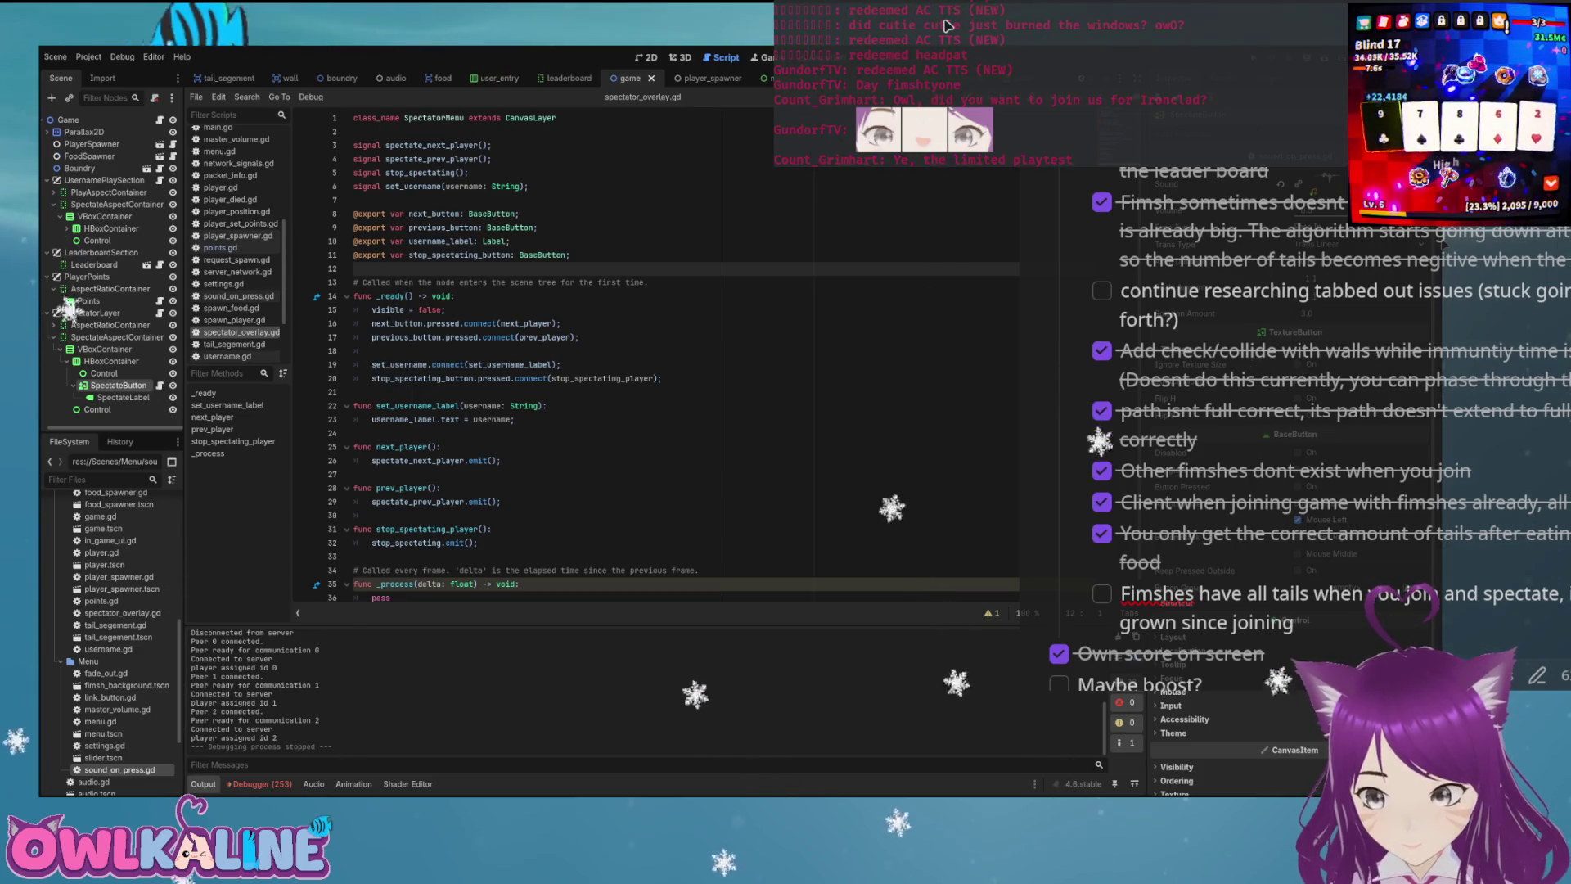
pyautogui.scroll(-1, 551, 266)
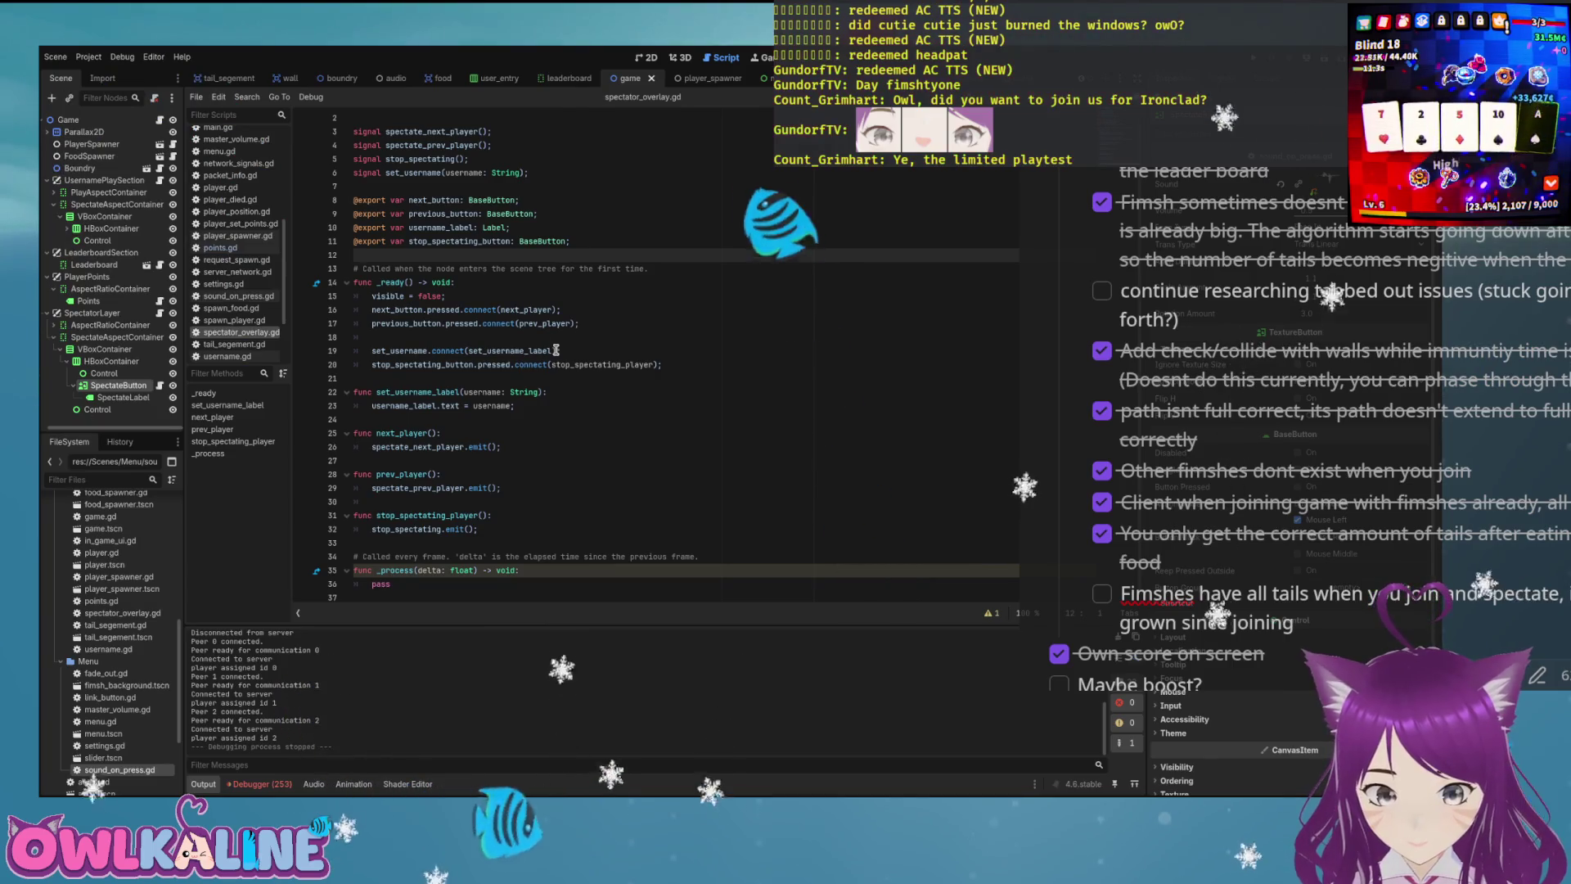
# - In game.gd, select the camera-disabling lines inside the spectate_player function
pyautogui.click(160, 120)
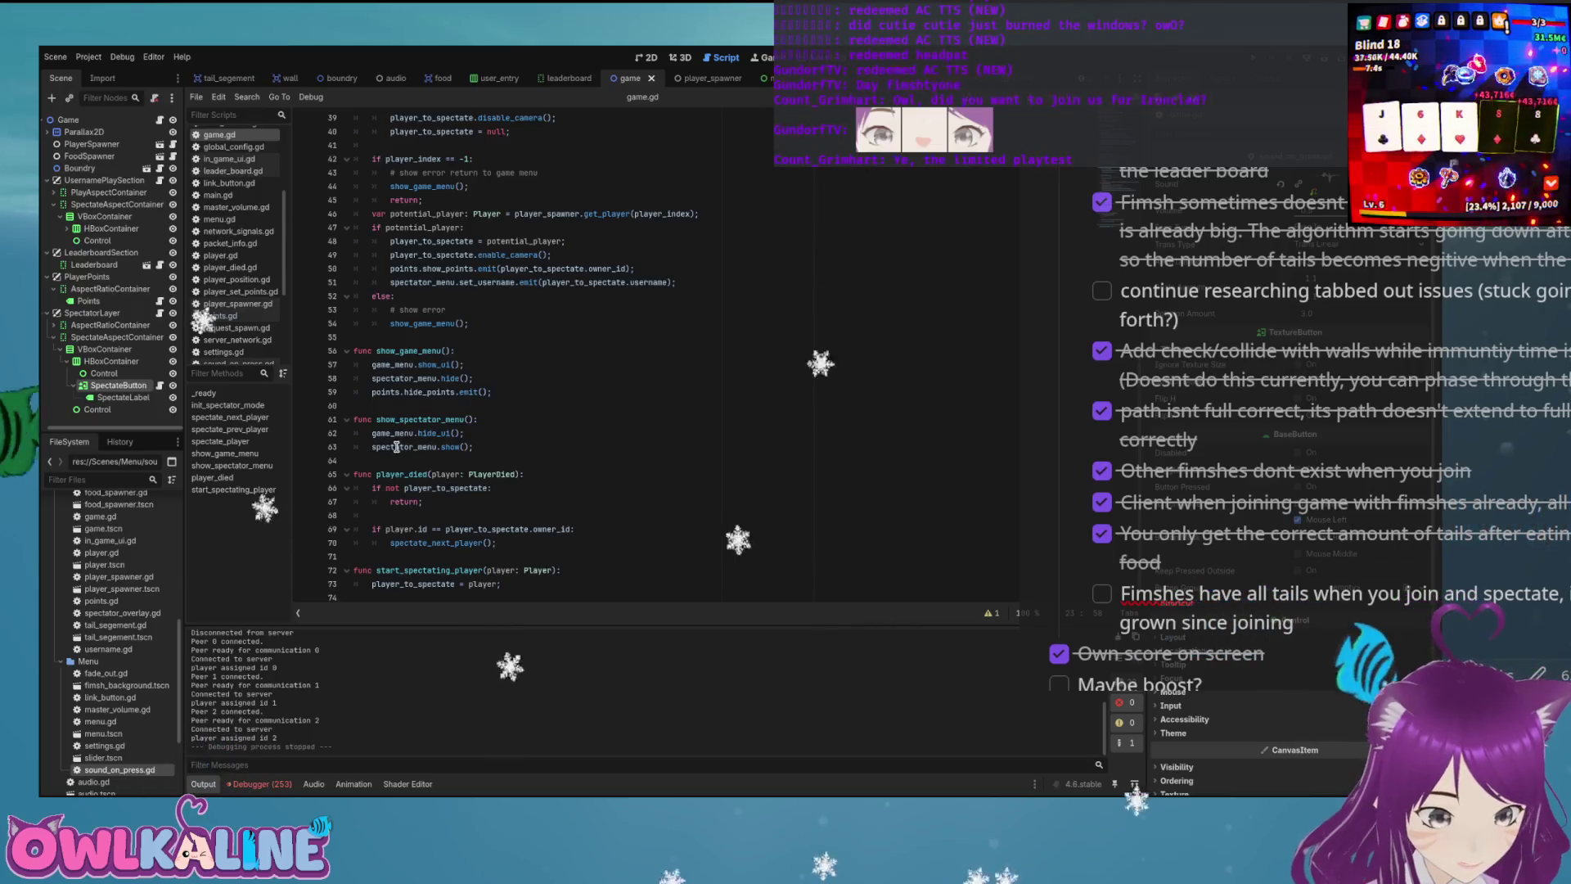
pyautogui.click(219, 441)
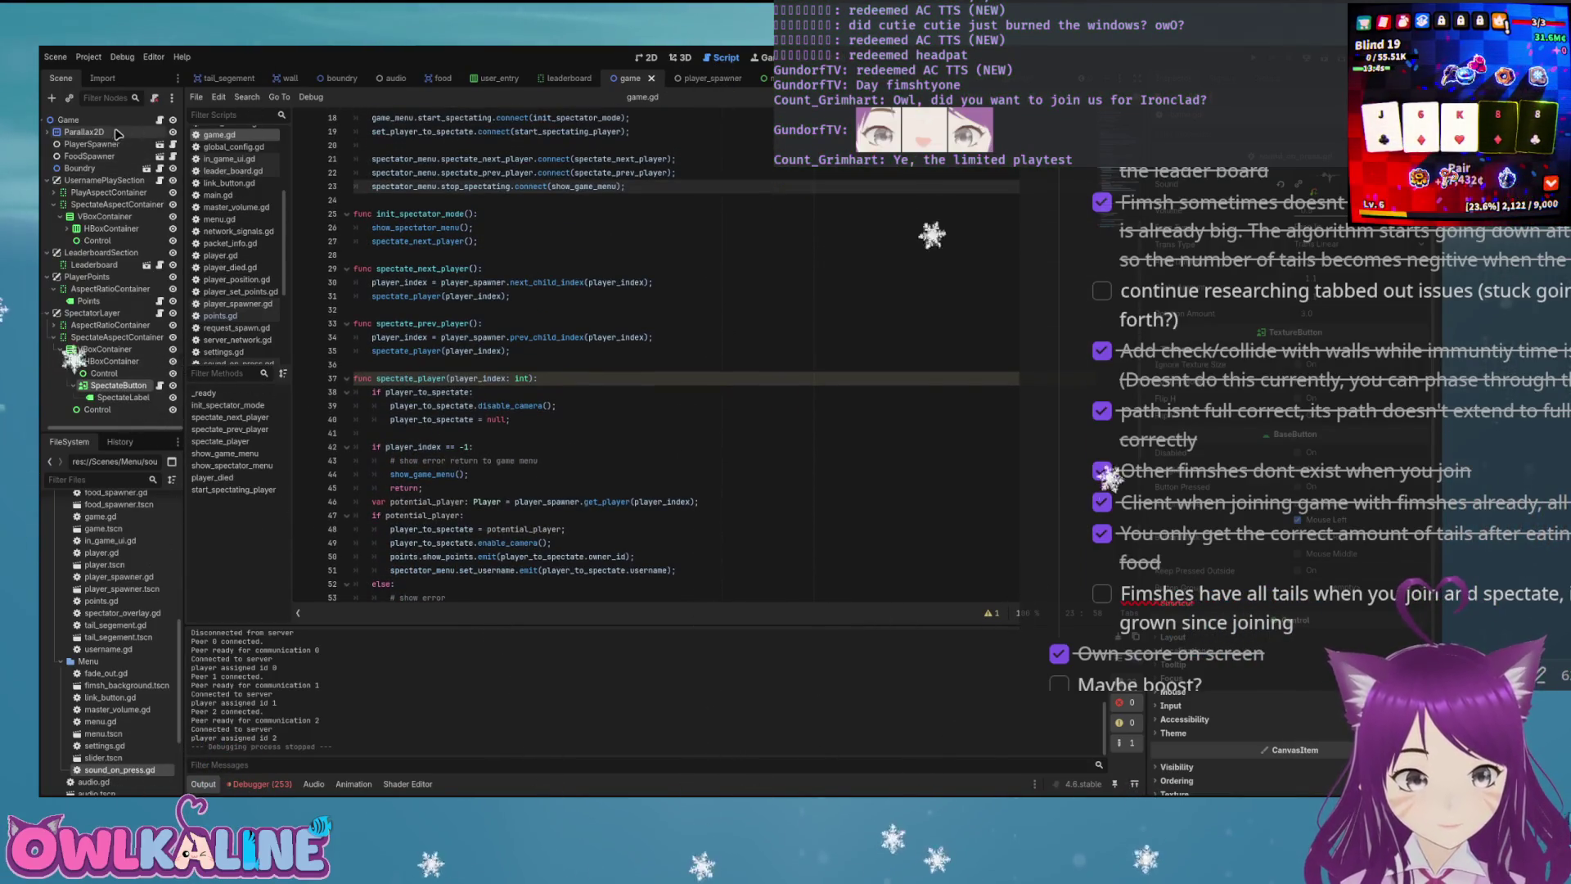
pyautogui.scroll(-3, 517, 450)
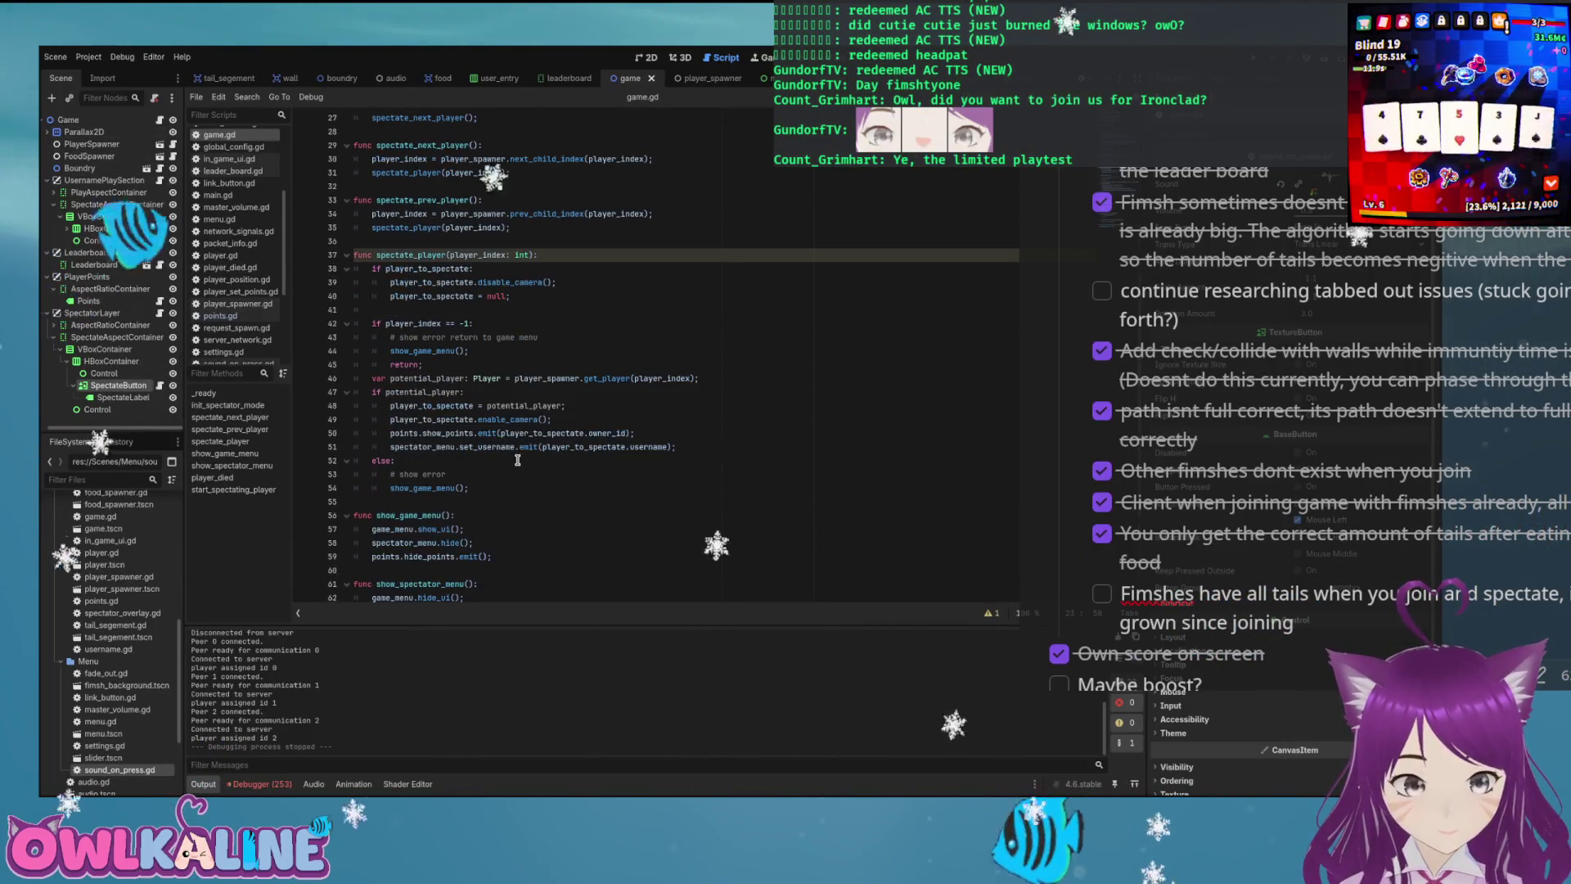
pyautogui.click(475, 419)
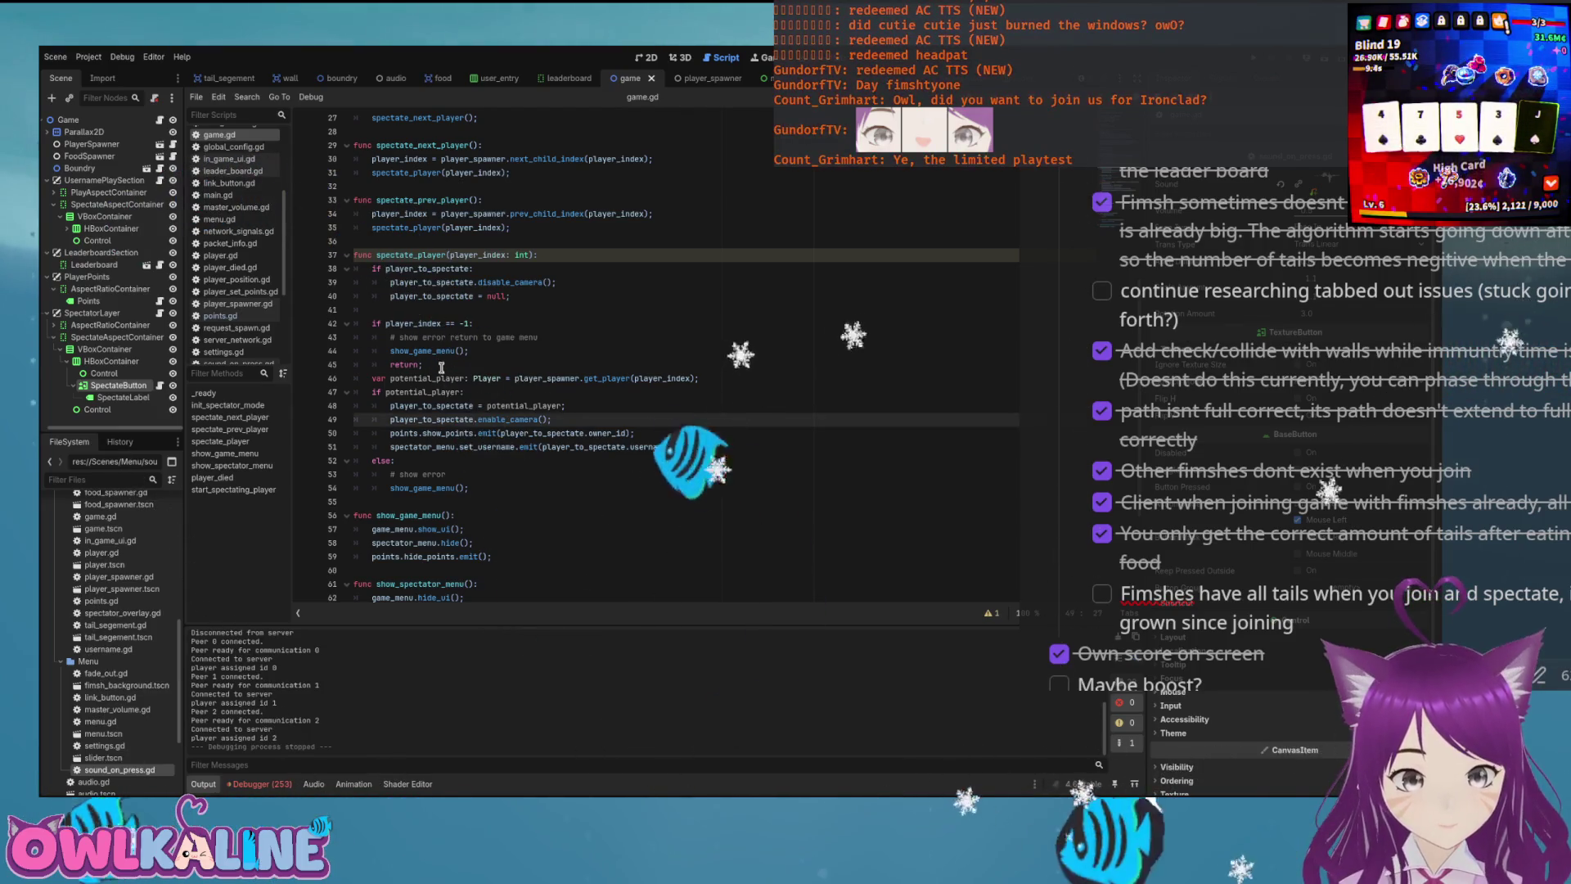
pyautogui.scroll(1, 434, 426)
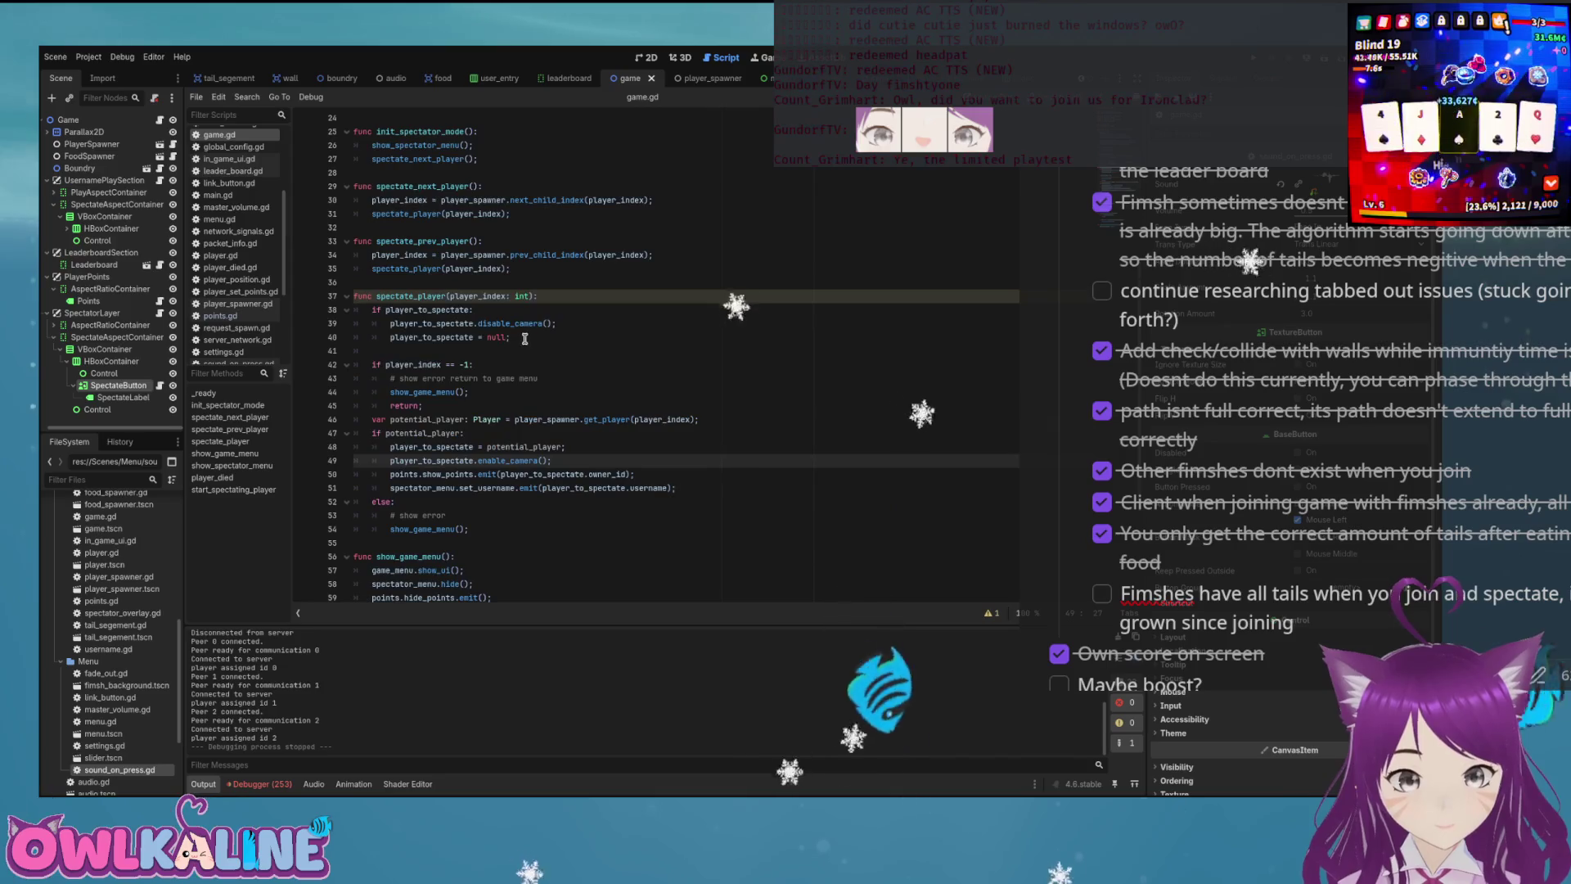
pyautogui.moveTo(510, 338); pyautogui.dragTo(374, 322)
pyautogui.hotkey('ctrl', 'c')
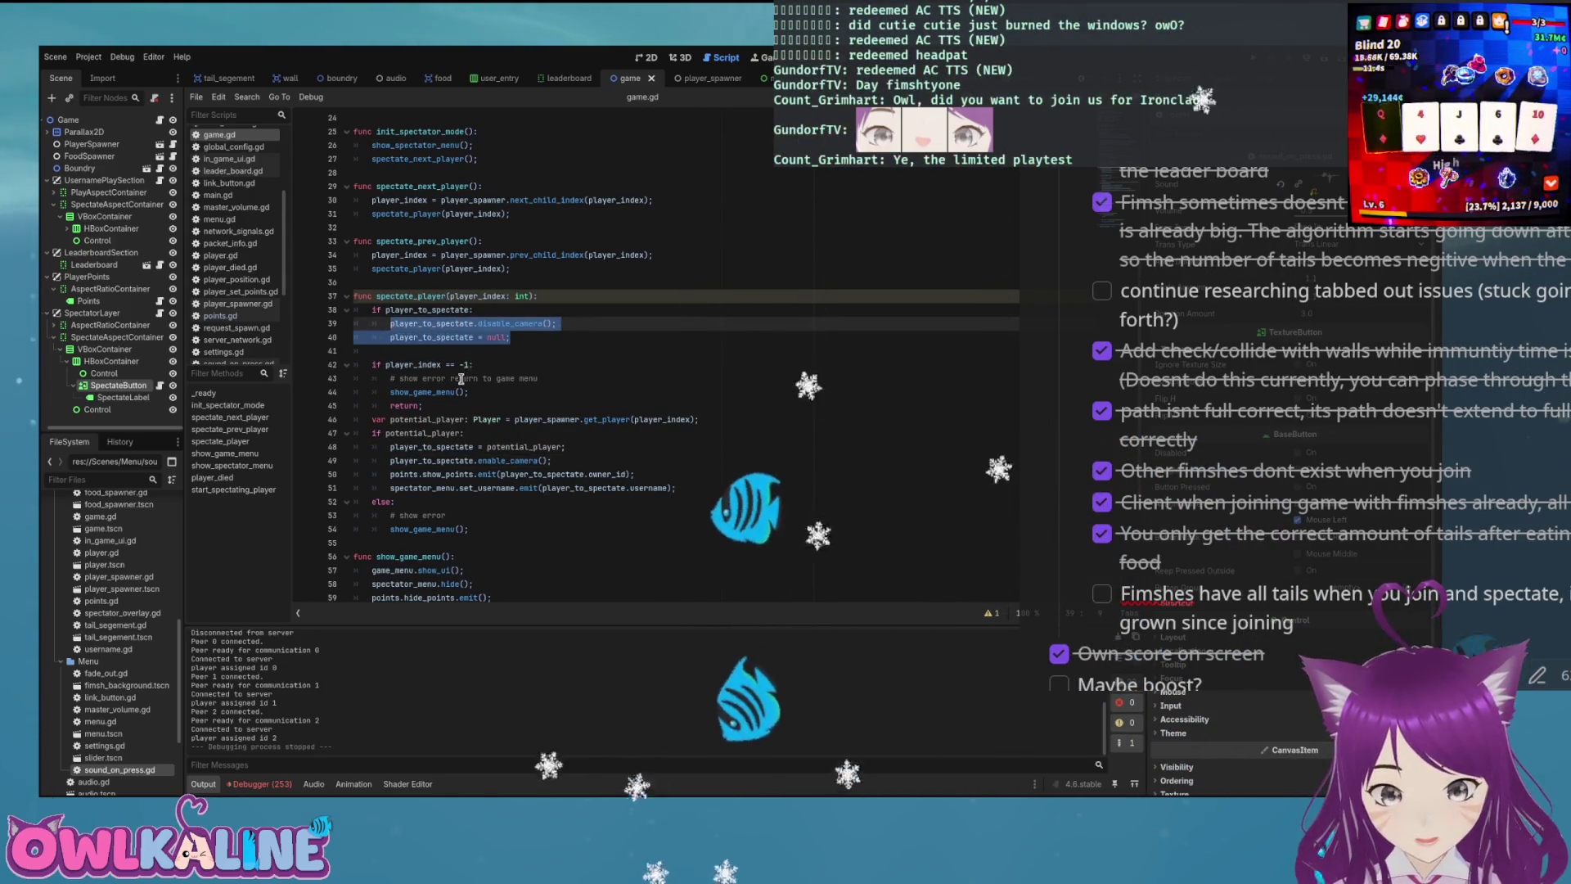
# - Paste the camera-disabling lines into show_game_menu, fix their indentation, then cut them again
pyautogui.scroll(-5, 461, 379)
pyautogui.click(493, 392)
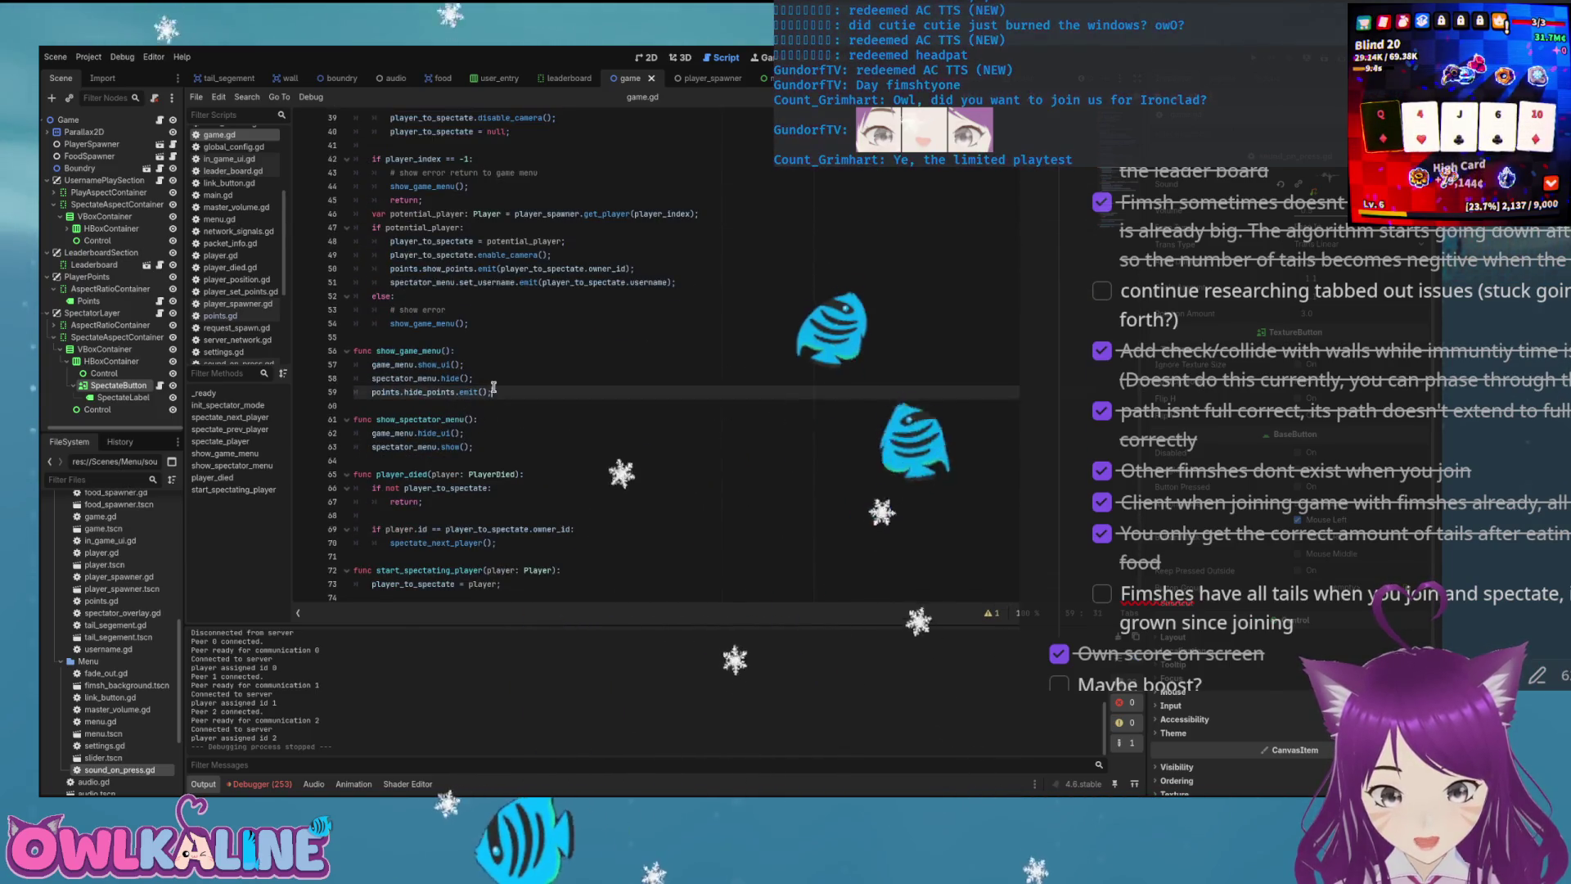
pyautogui.click(499, 351)
pyautogui.press('Return')
pyautogui.hotkey('ctrl', 'v')
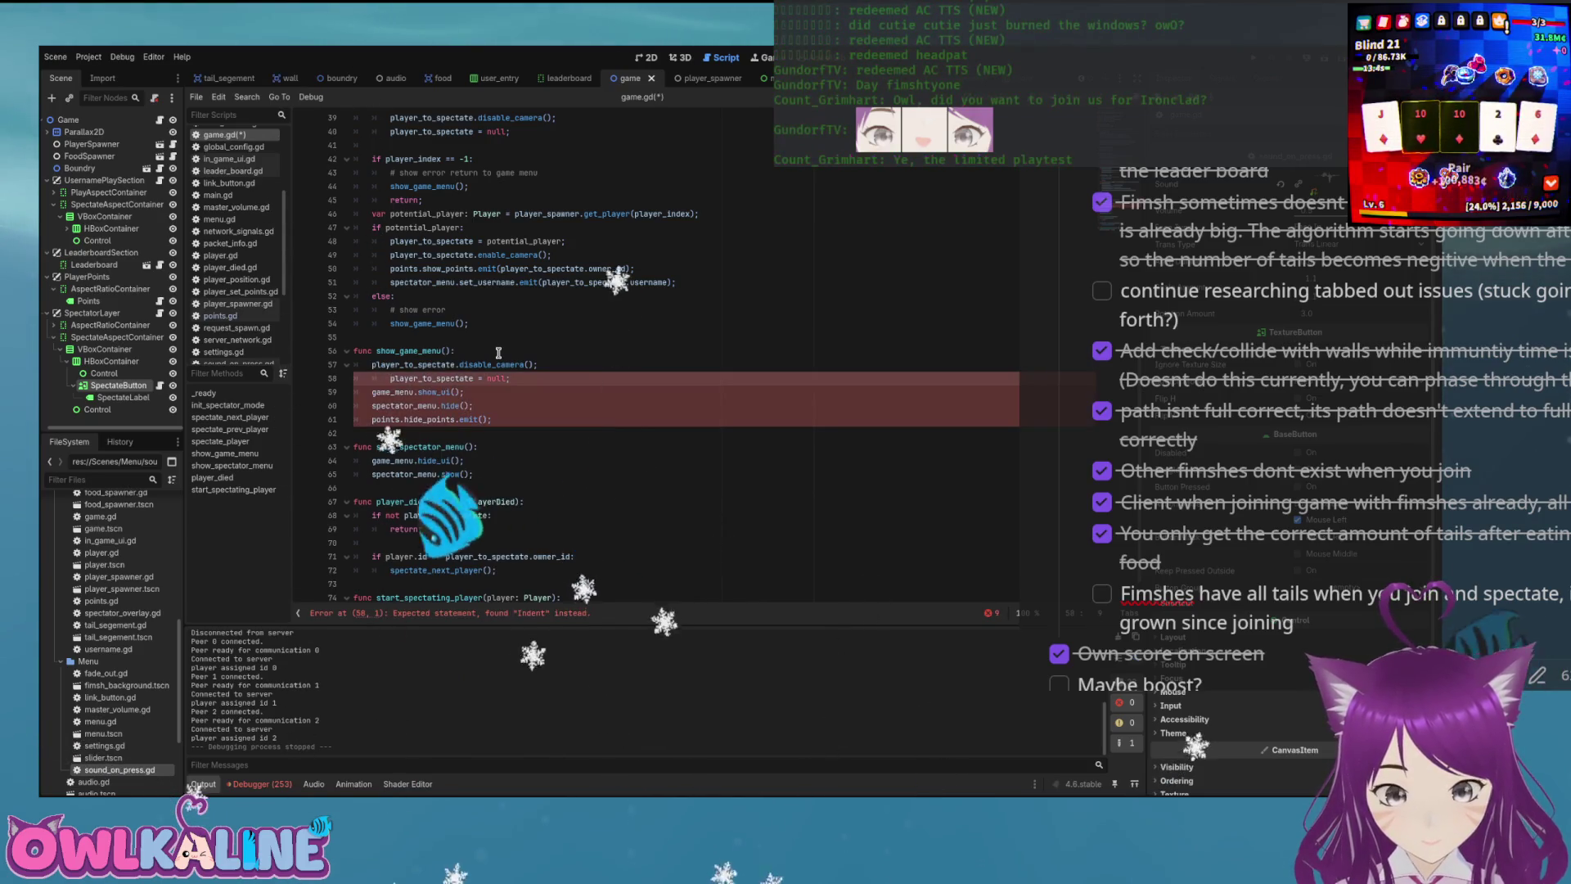
pyautogui.hotkey('shift', 'Tab')
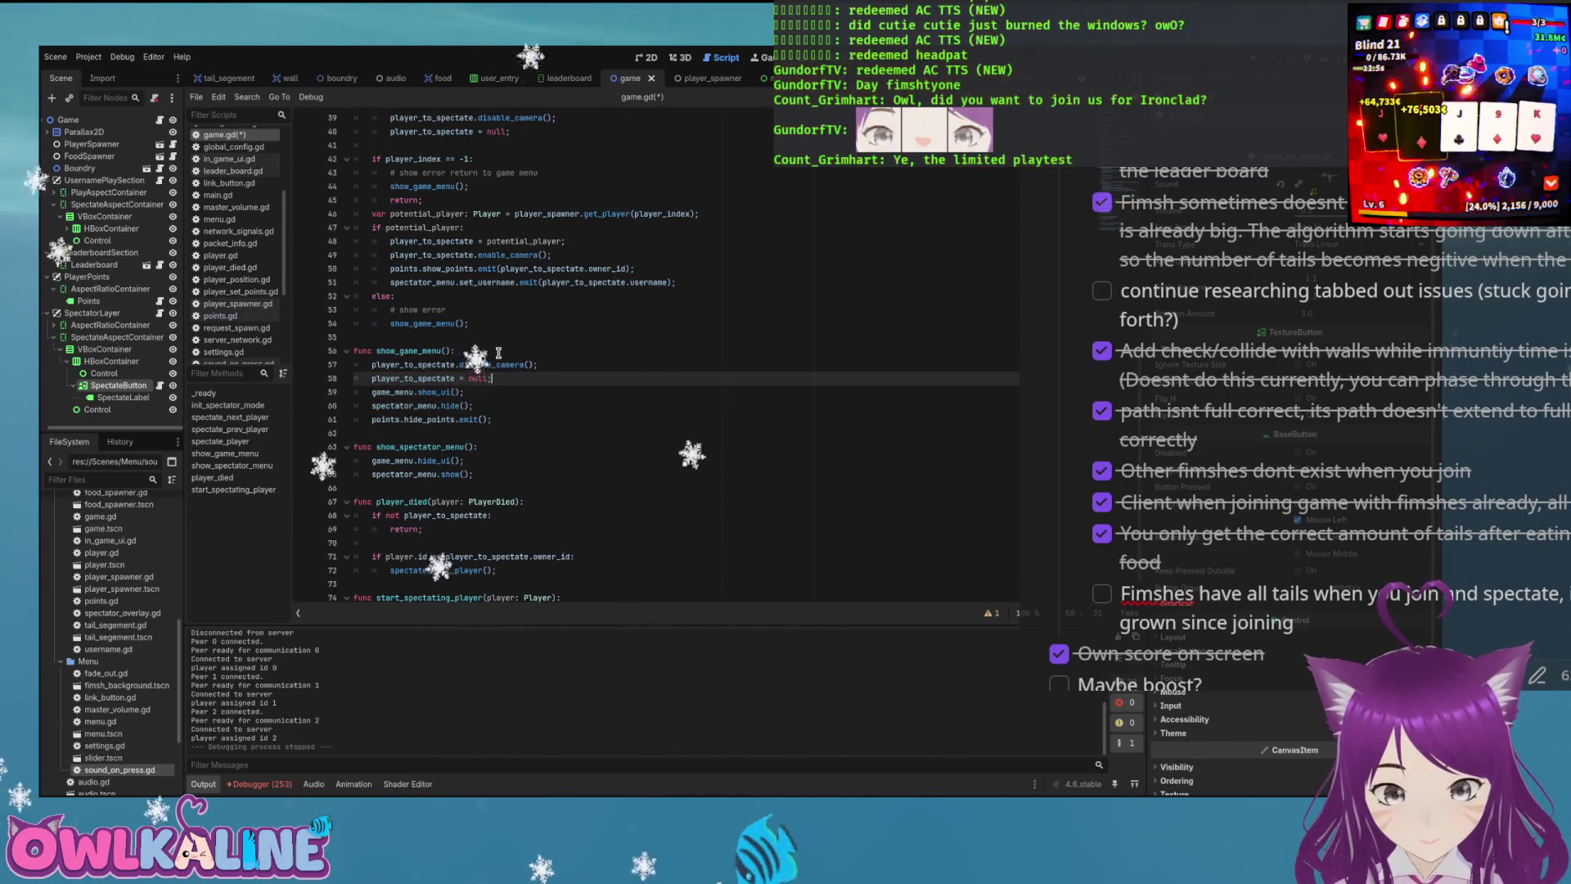
pyautogui.hotkey('shift', 'Up')
pyautogui.hotkey('ctrl', 'x')
# - Create stop_spectating_player() above show_game_menu with the disable_camera and null-assignment lines, and save
pyautogui.press('Up')
pyautogui.press('Home')
pyautogui.press('Return')
pyautogui.press('Return')
pyautogui.press('Up')
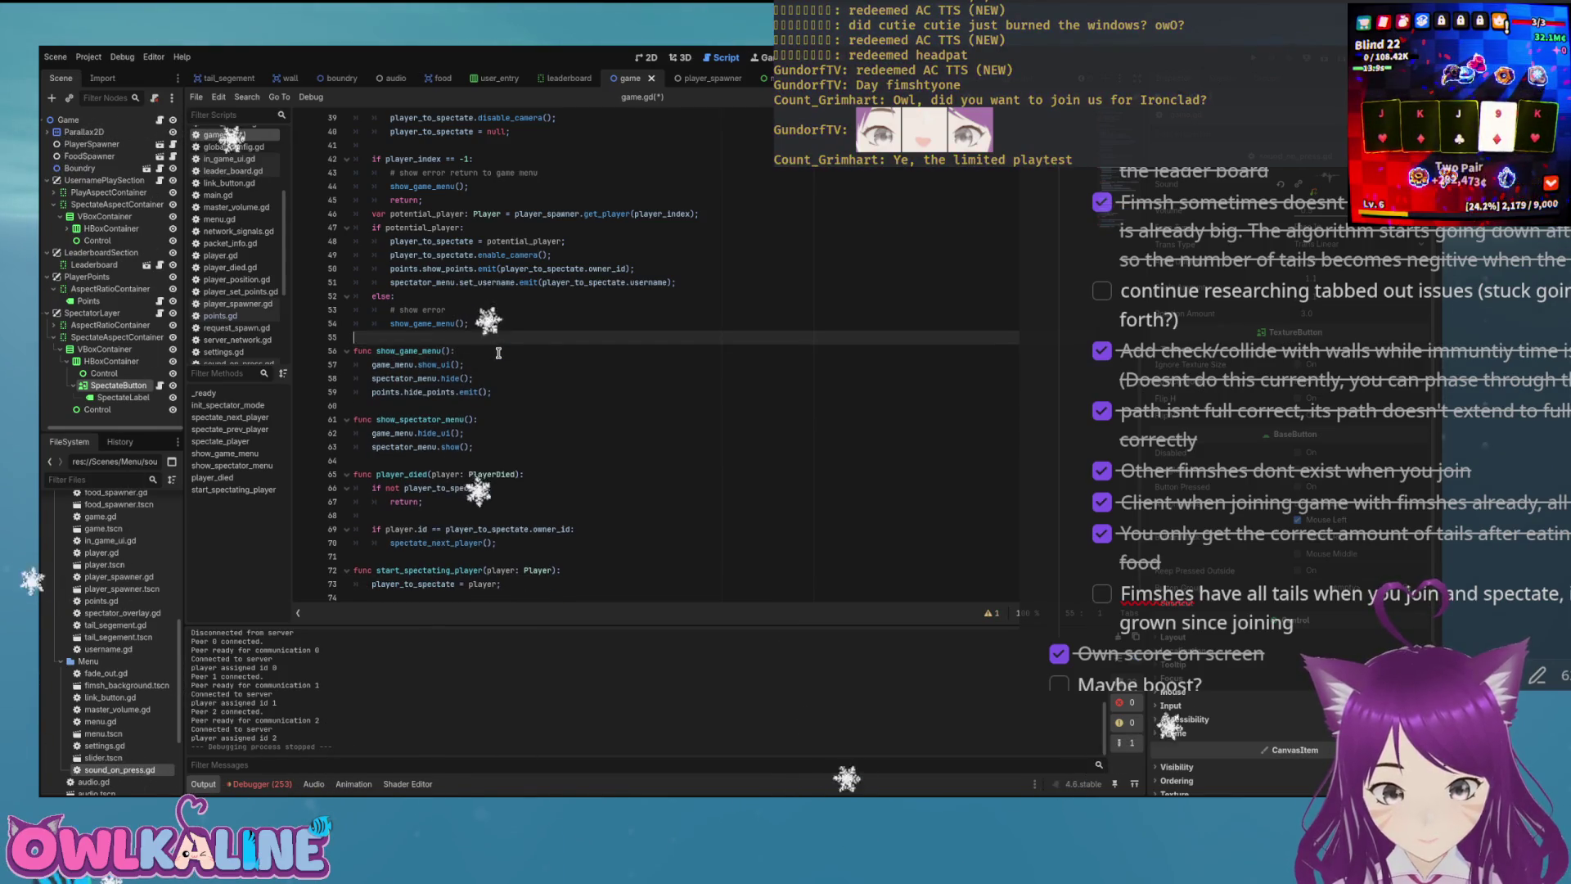
pyautogui.write('func stop')
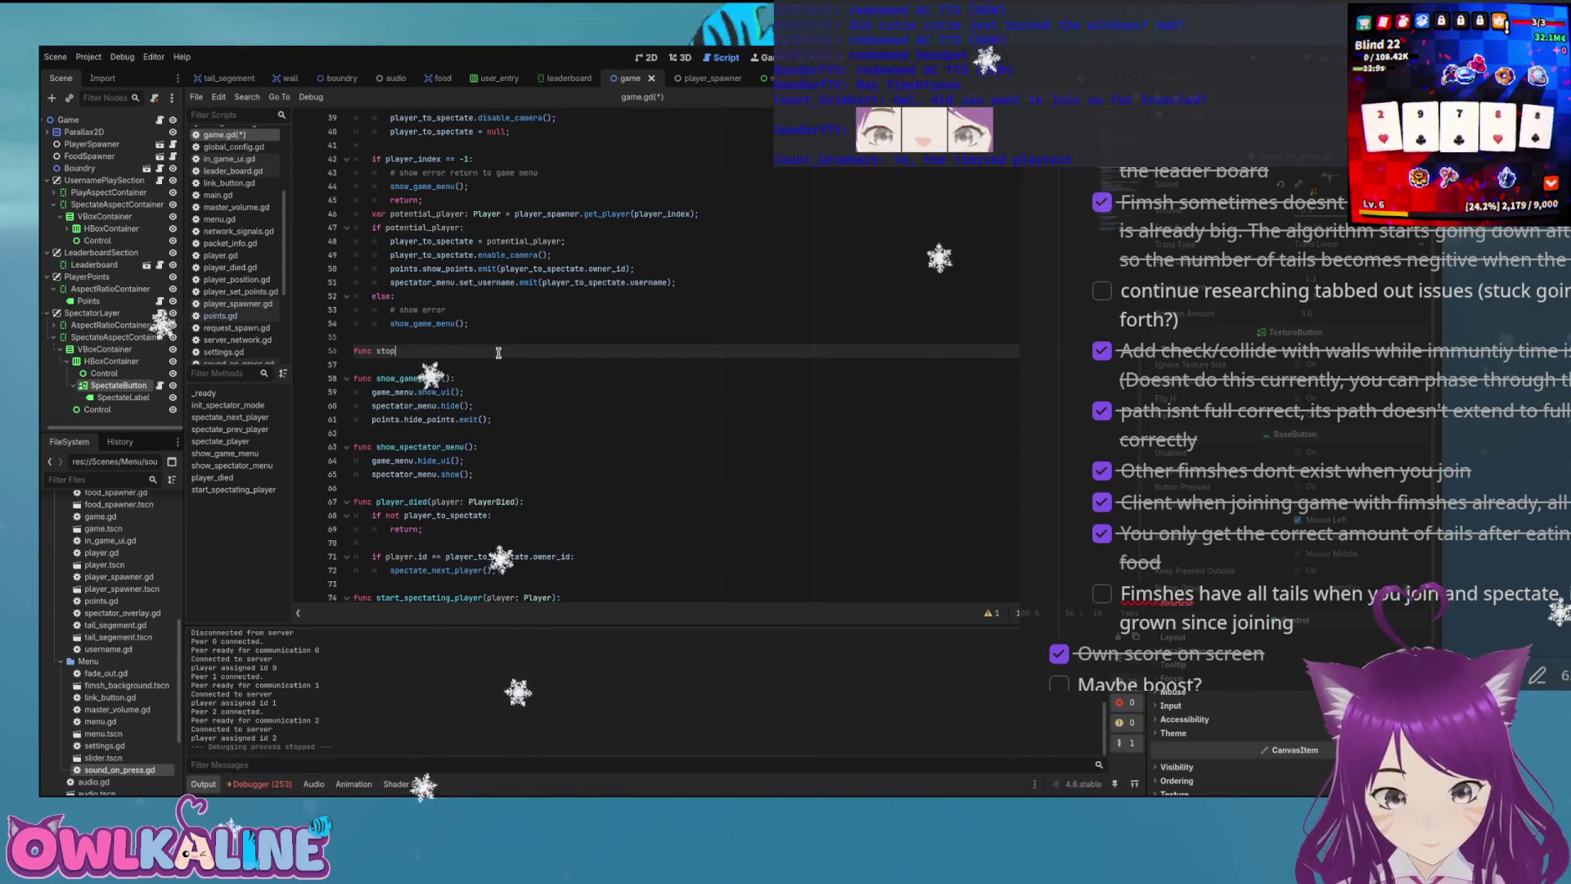
pyautogui.write('ating_p')
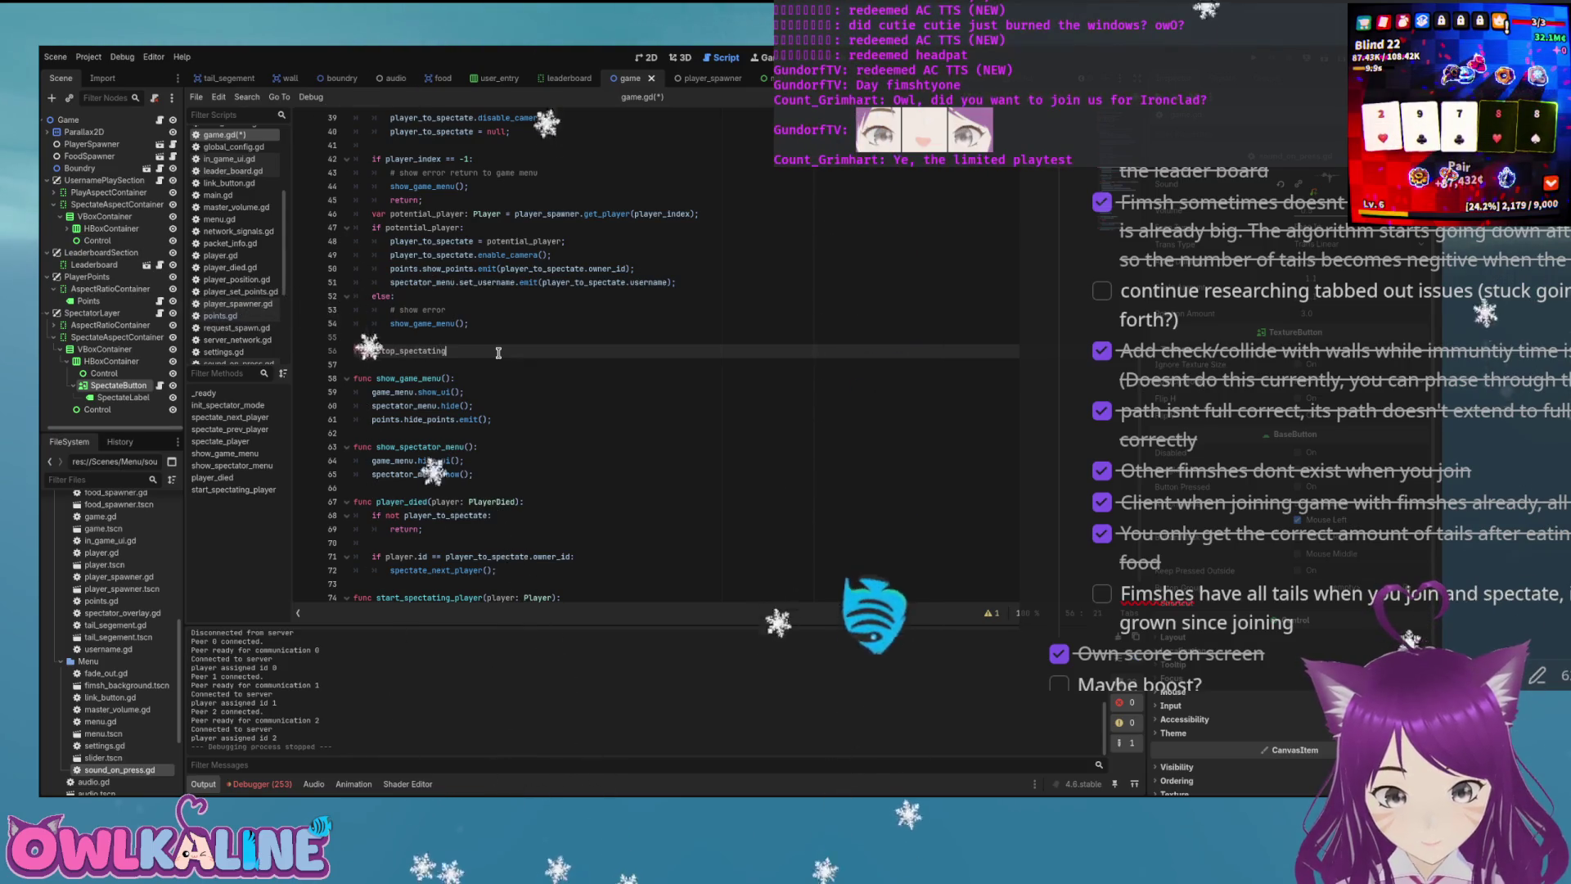
pyautogui.press('Return')
pyautogui.hotkey('ctrl', 'v')
pyautogui.hotkey('ctrl', 's')
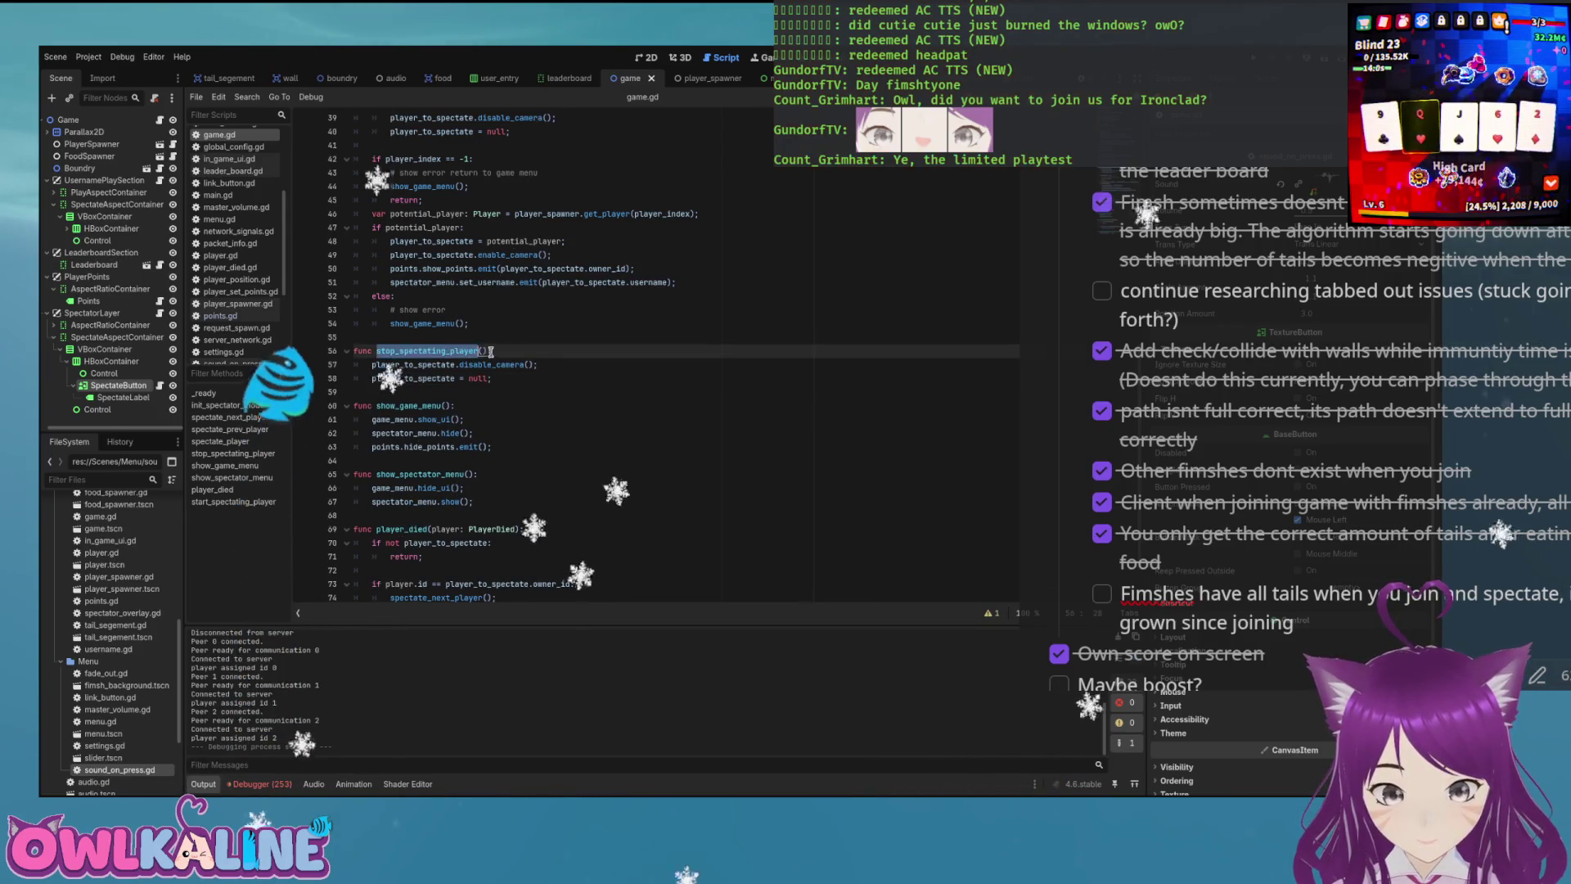
# - Replace the camera-disabling lines in spectate_player with a stop_spectating_player() call
pyautogui.scroll(3, 448, 351)
pyautogui.moveTo(510, 255); pyautogui.dragTo(395, 242)
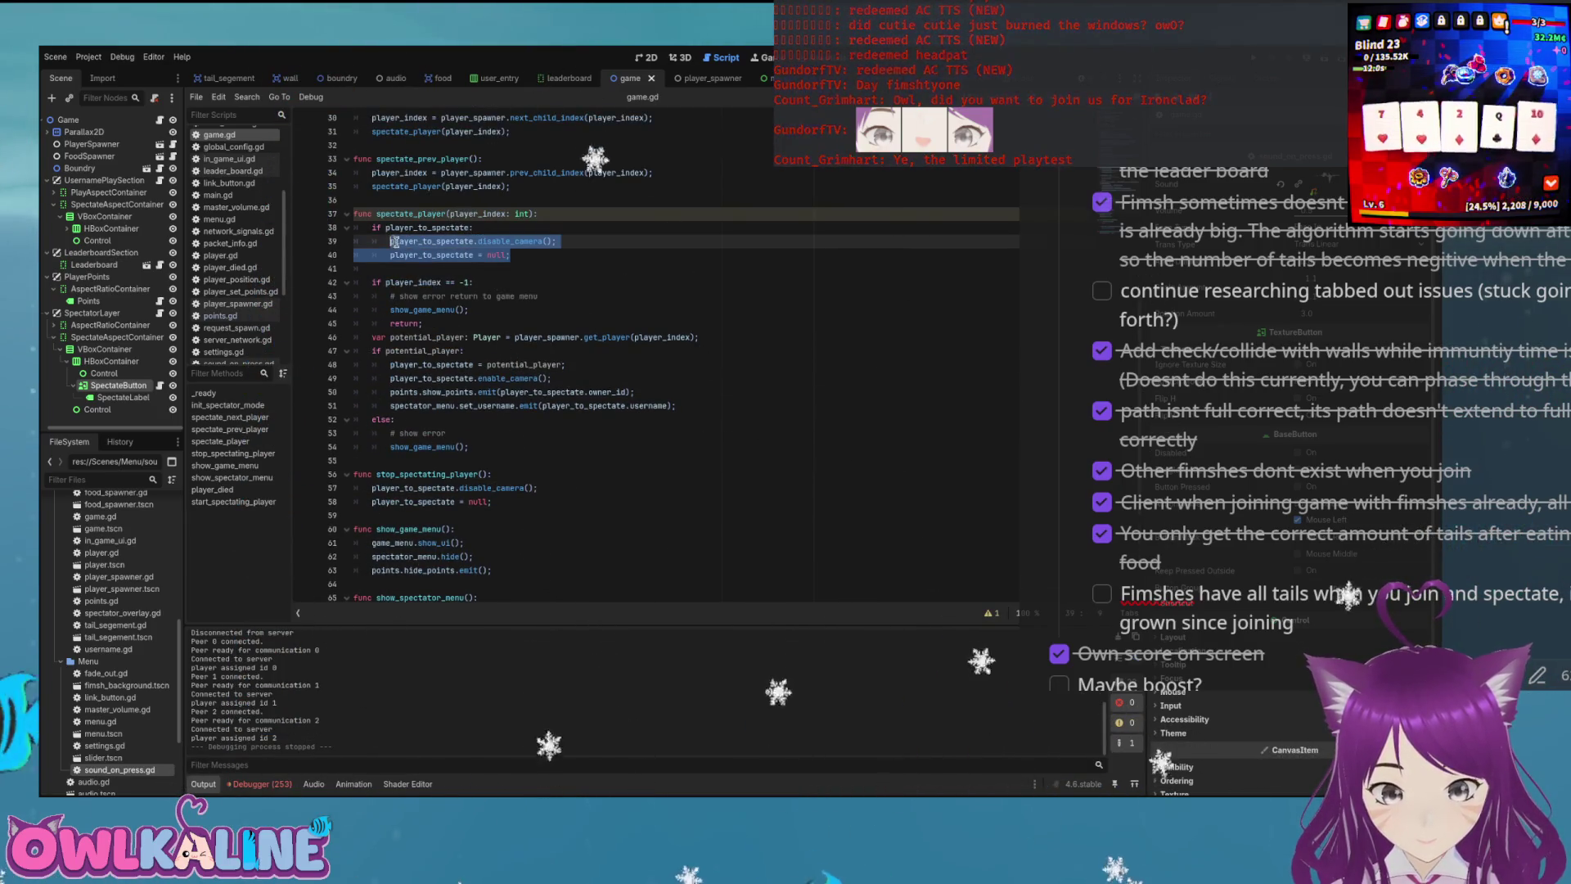
pyautogui.write('stop_spectating_player')
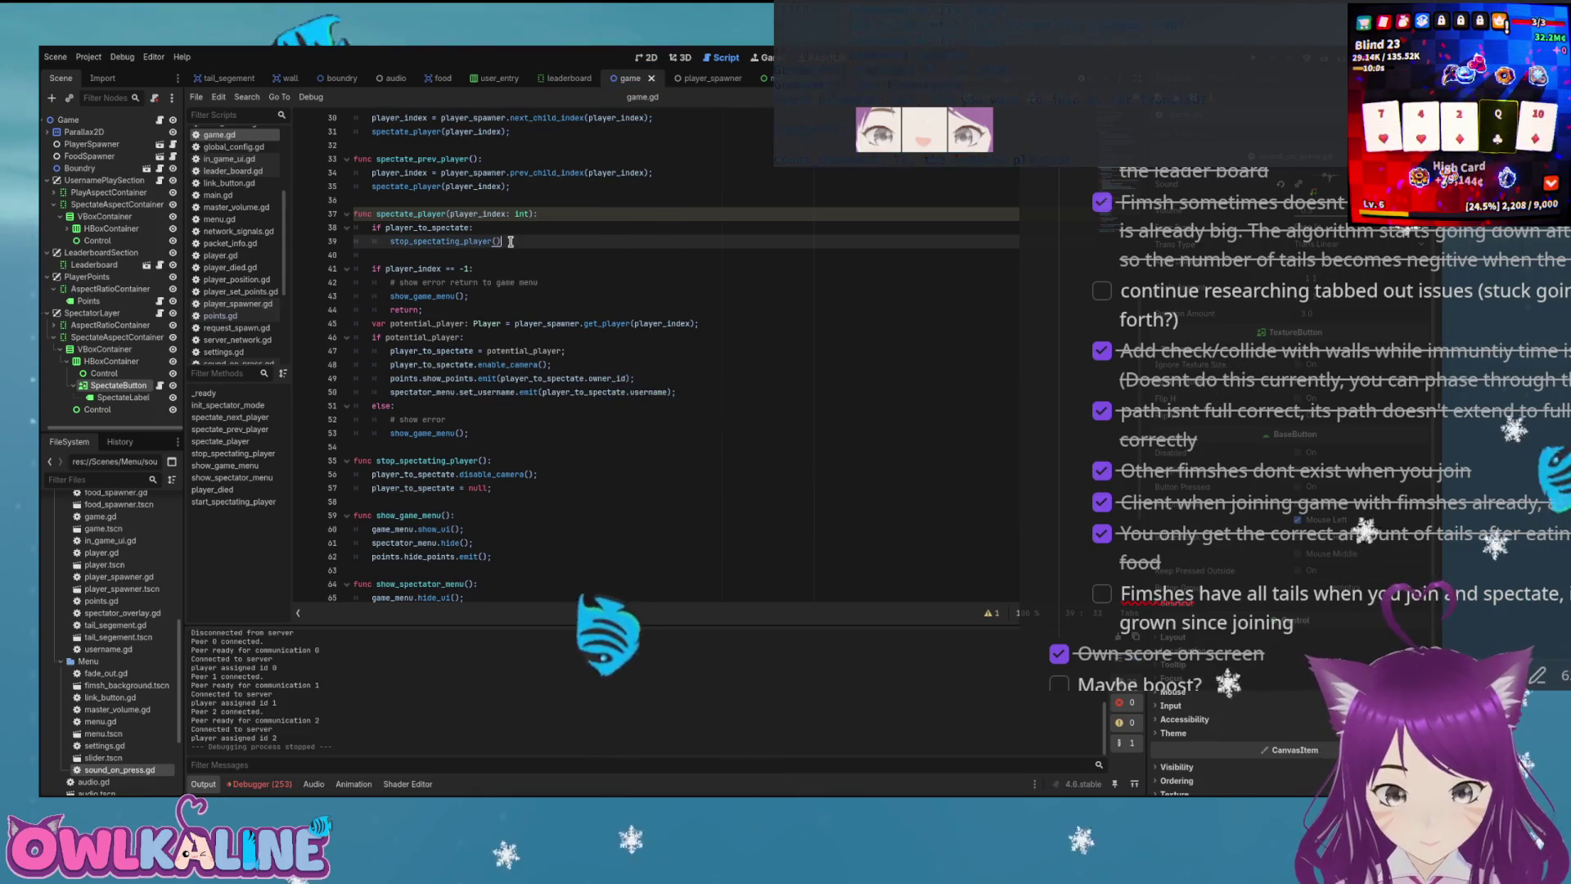
pyautogui.write('();')
# - Call stop_spectating_player at the start of show_game_menu and run the game with F5
pyautogui.scroll(-3, 528, 472)
pyautogui.click(476, 396)
pyautogui.press('Return')
pyautogui.write('stop_spectating_player')
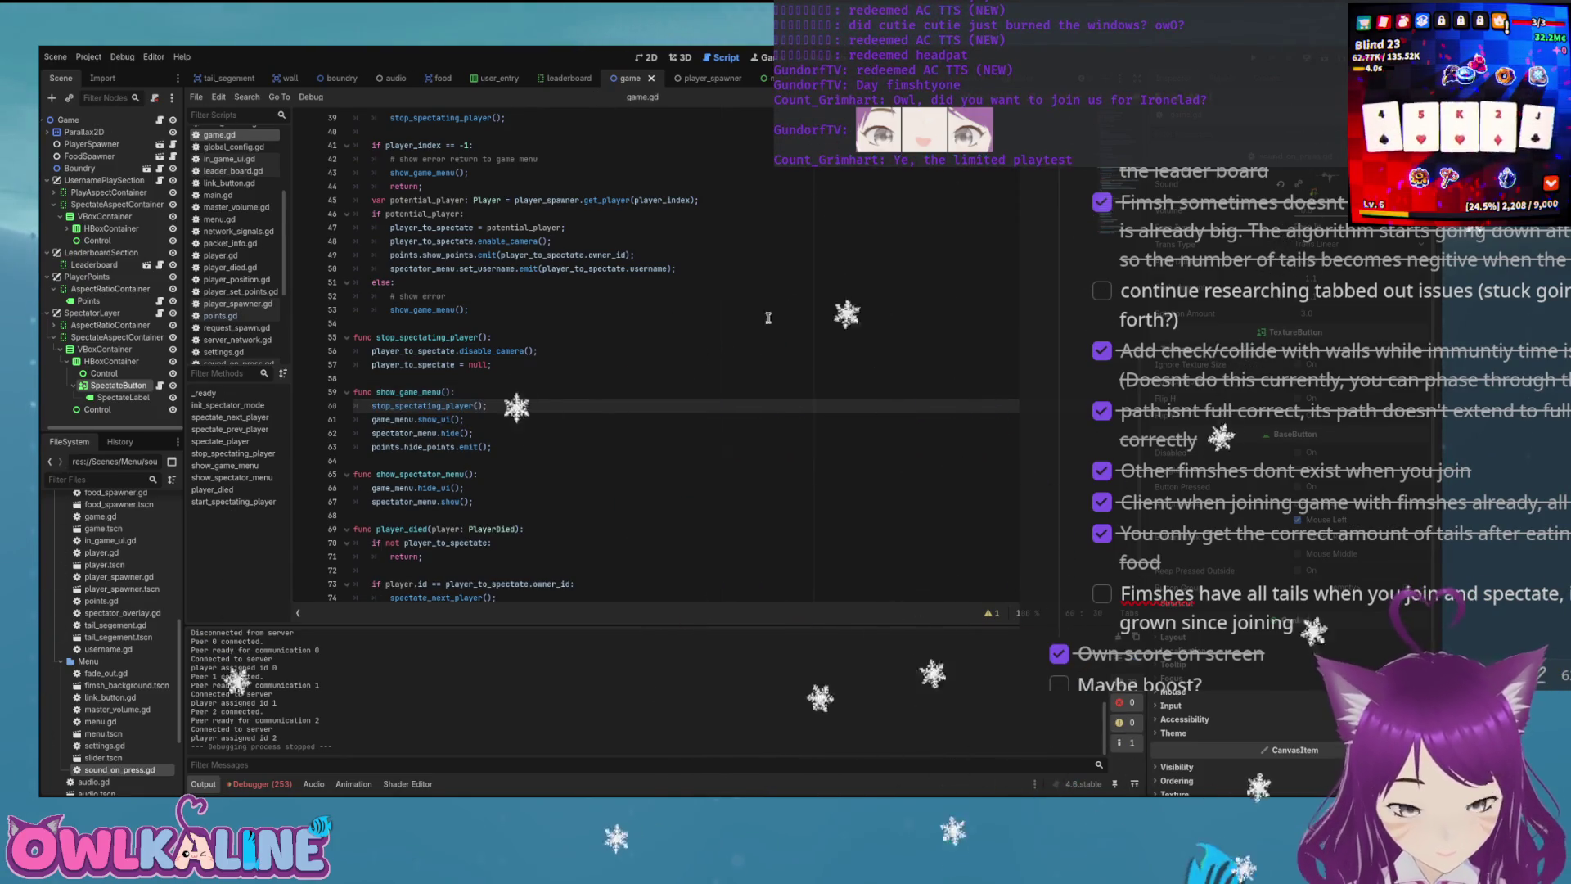
pyautogui.press('F5')
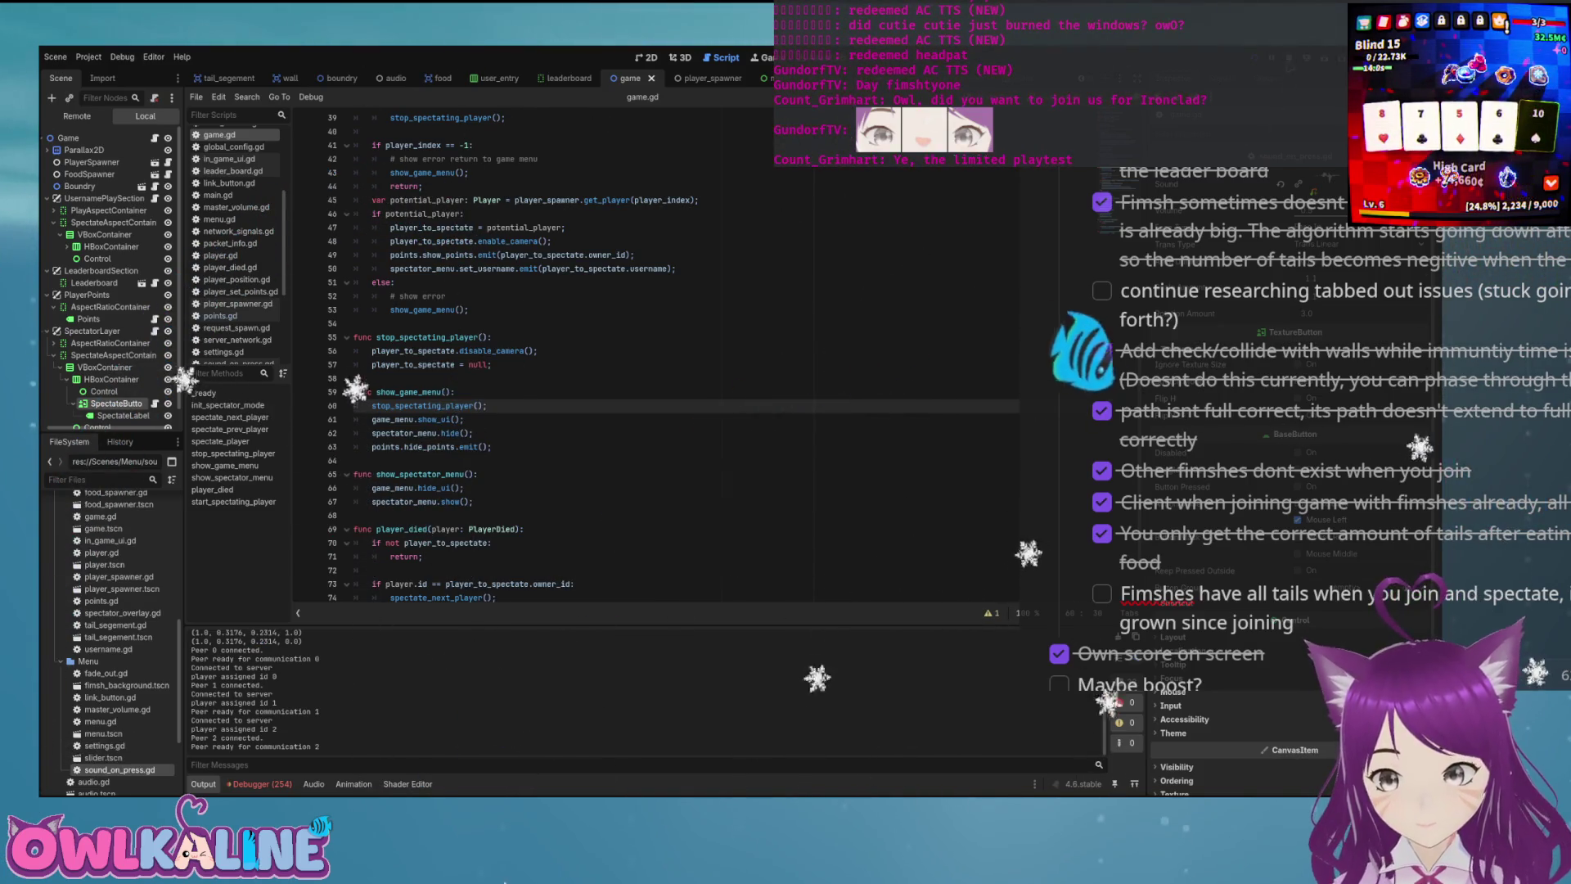
# - Stop the running game with F8 and place the caret at the end of line 49 in game.gd
pyautogui.press('F8')
pyautogui.click(631, 255)
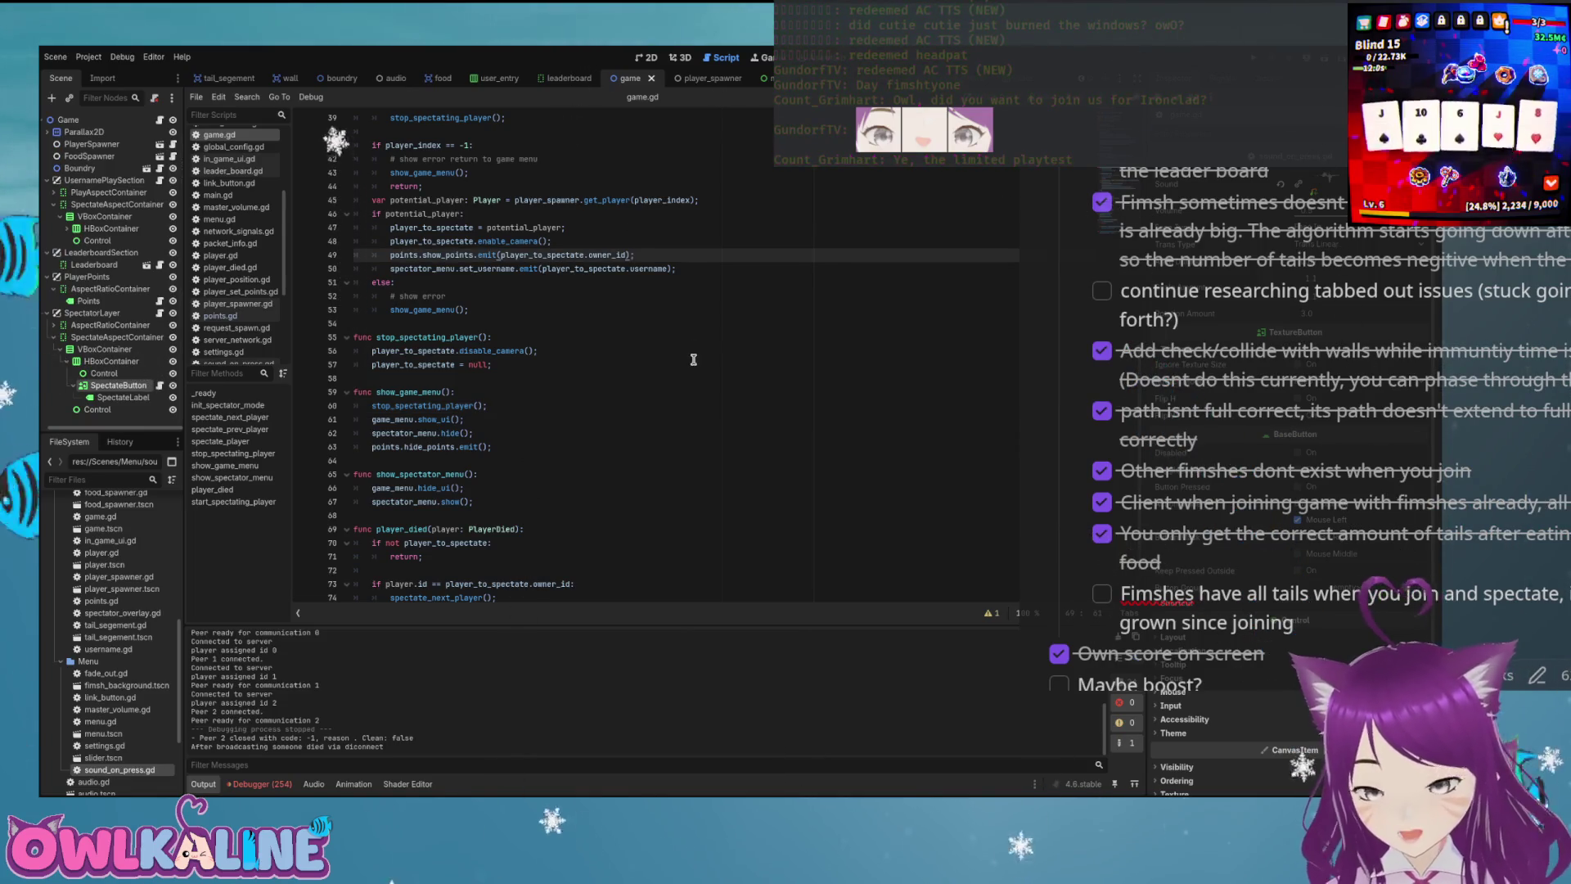